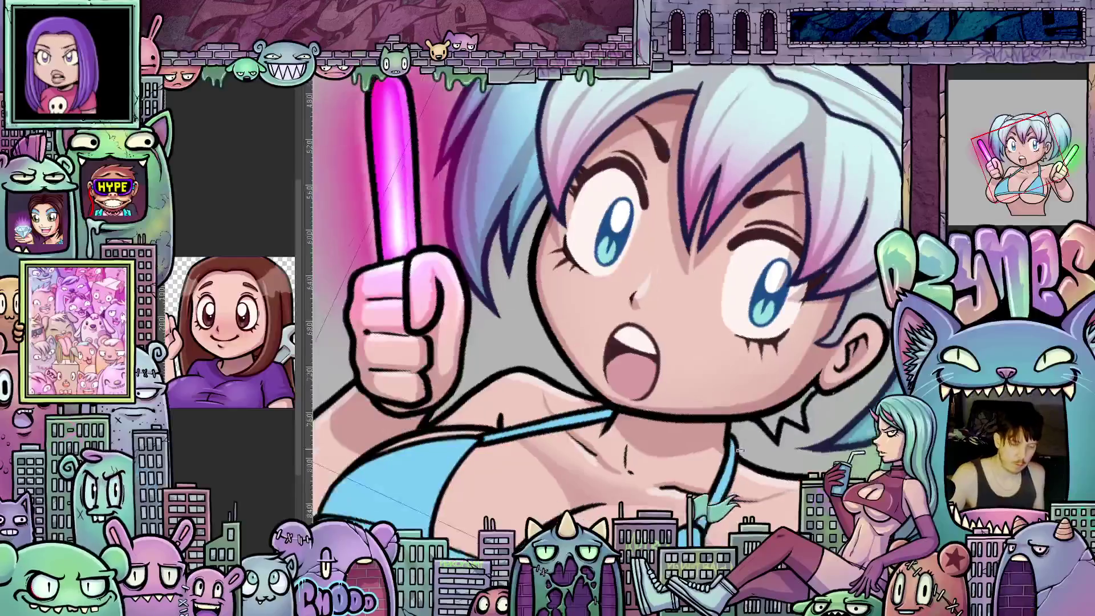
Step: Zoom and tilt the view onto the face and side hair beside the pink glow stick
{"action": "left_click_drag", "start_coordinate": [727, 406], "coordinate": [733, 270]}
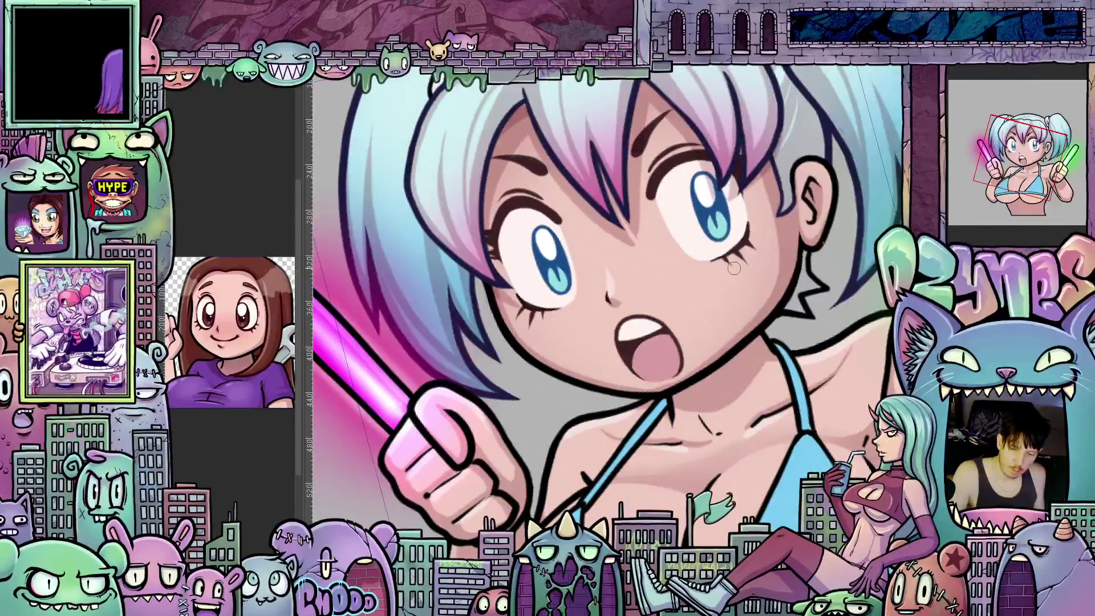
{"action": "mouse_move", "coordinate": [754, 255]}
{"action": "left_mouse_down"}
{"action": "mouse_move", "coordinate": [674, 310]}
{"action": "mouse_move", "coordinate": [763, 416]}
{"action": "mouse_move", "coordinate": [697, 443]}
{"action": "mouse_move", "coordinate": [548, 255]}
{"action": "left_mouse_up"}
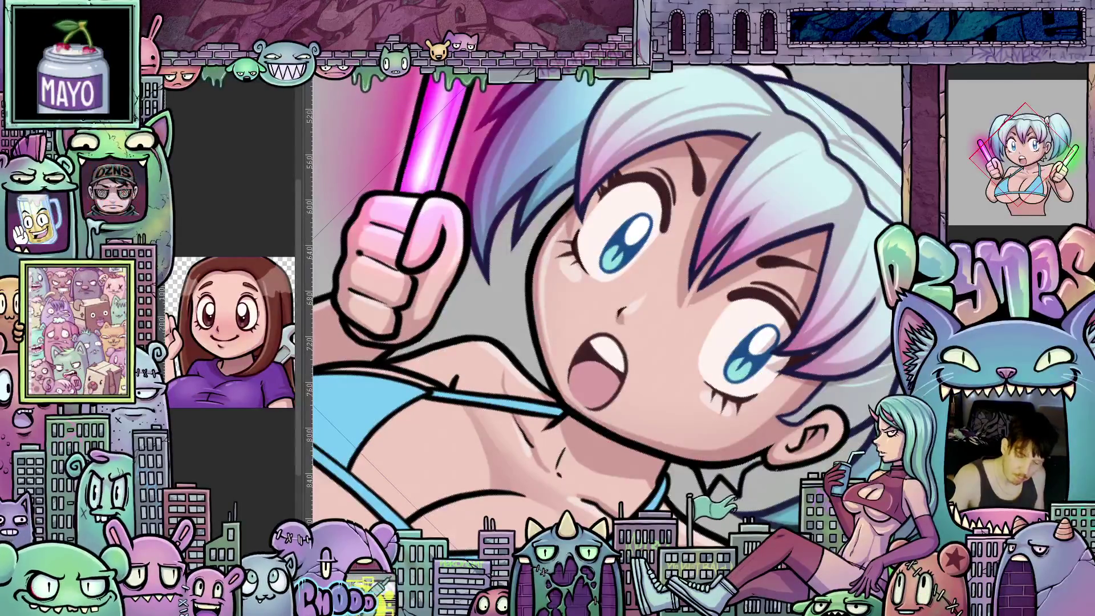
{"action": "left_click_drag", "start_coordinate": [574, 214], "coordinate": [651, 205]}
{"action": "scroll", "coordinate": [745, 369], "scroll_direction": "down", "scroll_amount": 2}
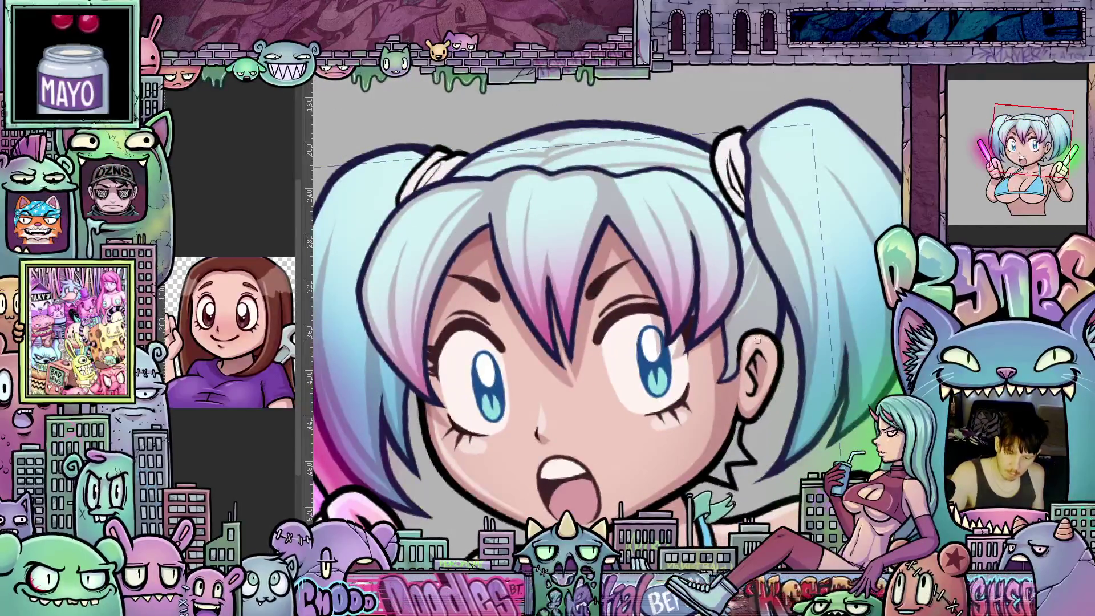
{"action": "scroll", "coordinate": [773, 373], "scroll_direction": "up", "scroll_amount": 2}
{"action": "left_click_drag", "start_coordinate": [773, 374], "coordinate": [787, 411]}
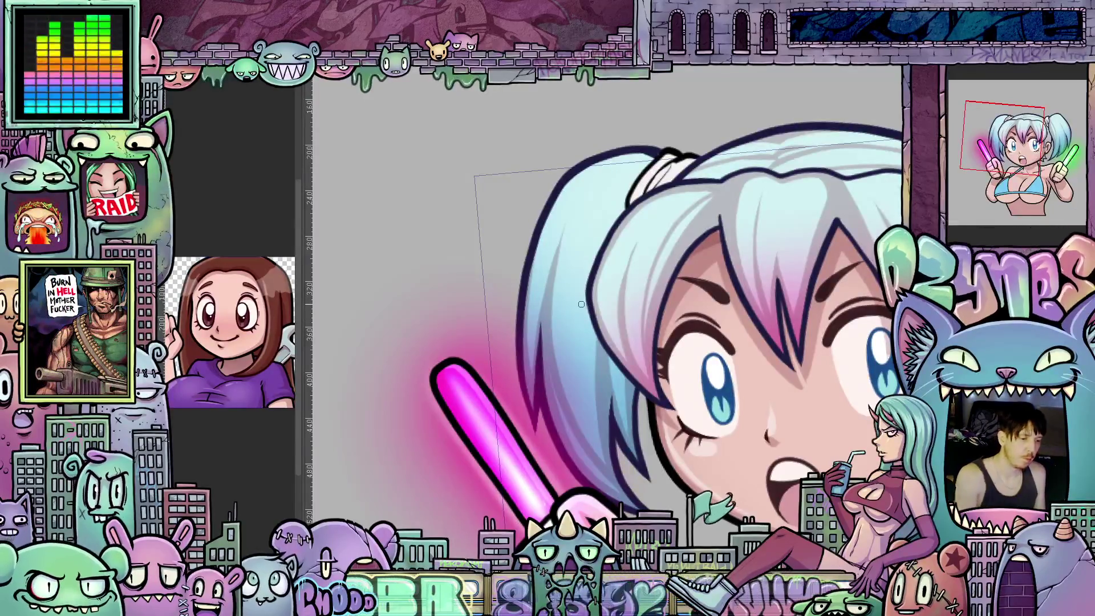
{"action": "scroll", "coordinate": [620, 424], "scroll_direction": "right", "scroll_amount": 2}
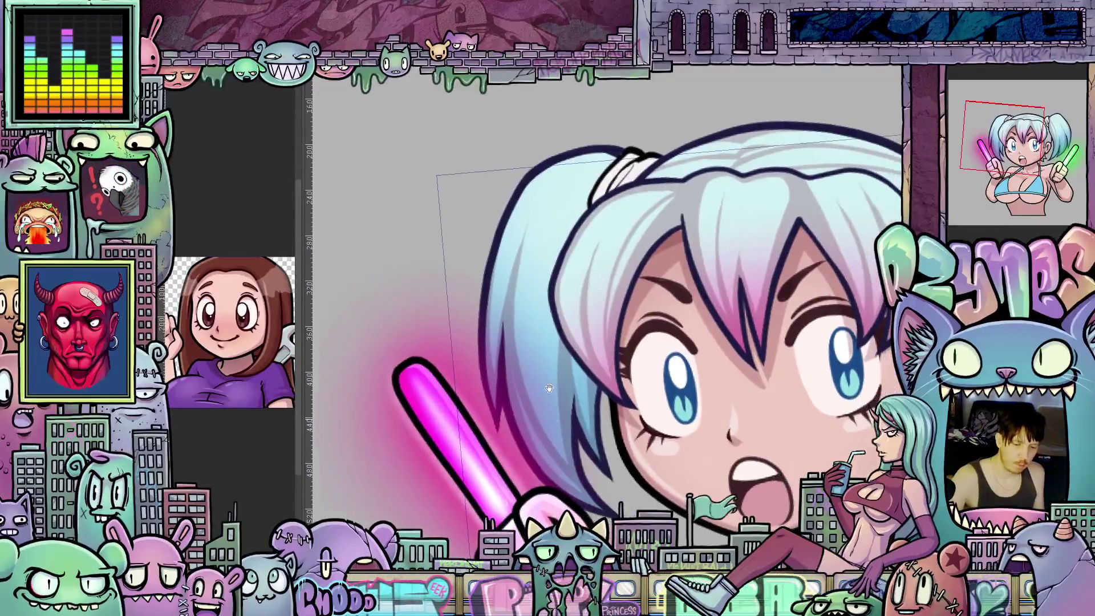
Step: Sketch thin strand strokes in the blue side hair and lasso-select them, refining the selection
{"action": "left_click_drag", "start_coordinate": [531, 252], "coordinate": [527, 343]}
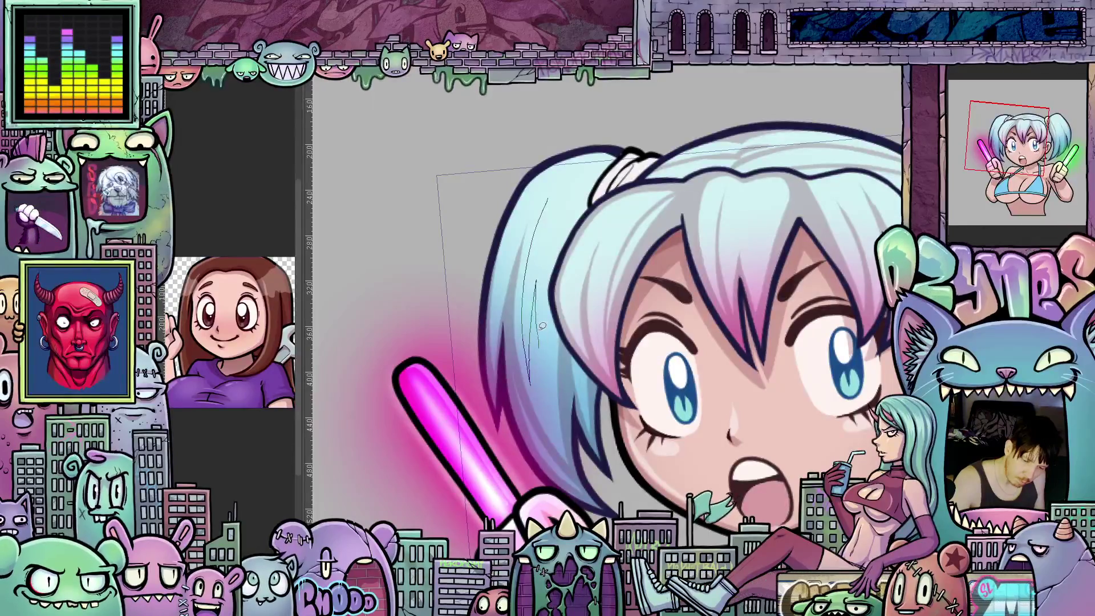
{"action": "left_click_drag", "start_coordinate": [552, 215], "coordinate": [534, 329]}
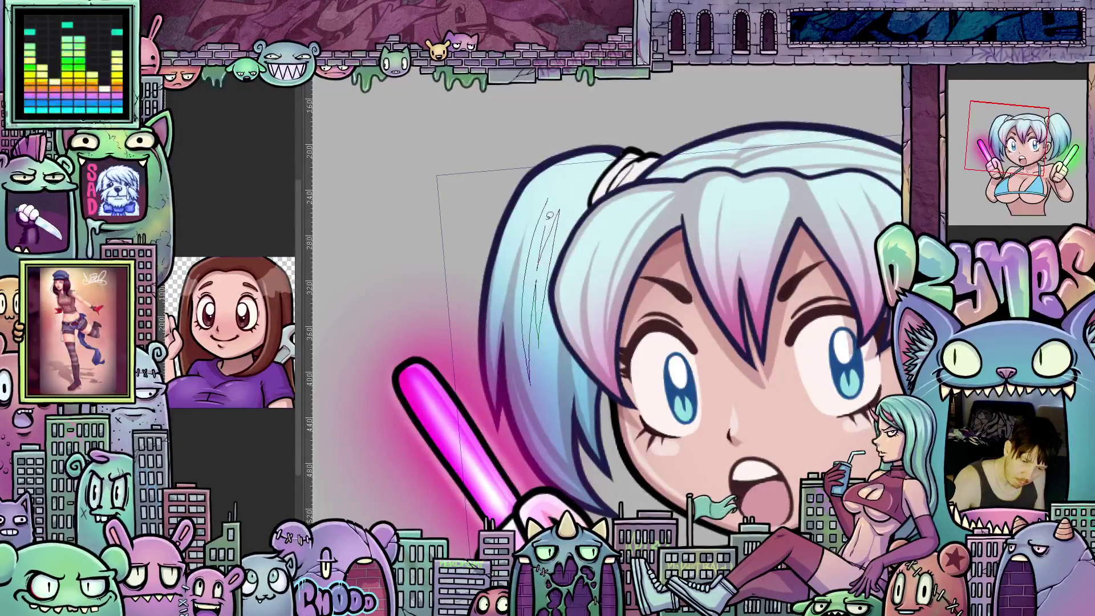
{"action": "left_click_drag", "start_coordinate": [556, 184], "coordinate": [544, 324]}
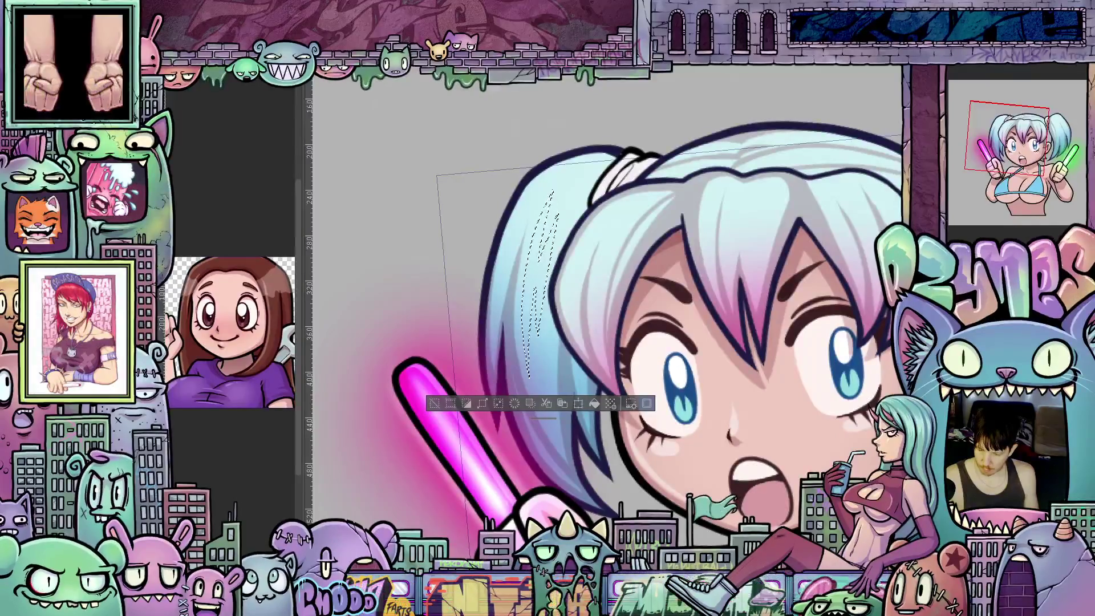
{"action": "scroll", "coordinate": [596, 301], "scroll_direction": "up", "scroll_amount": 1}
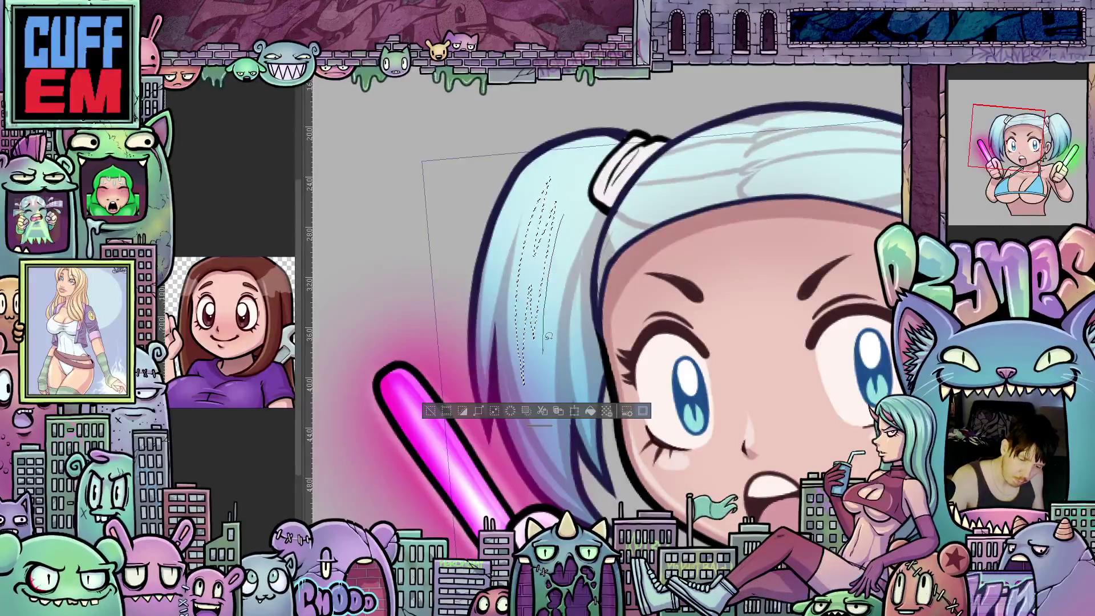
{"action": "left_click_drag", "start_coordinate": [560, 231], "coordinate": [522, 368]}
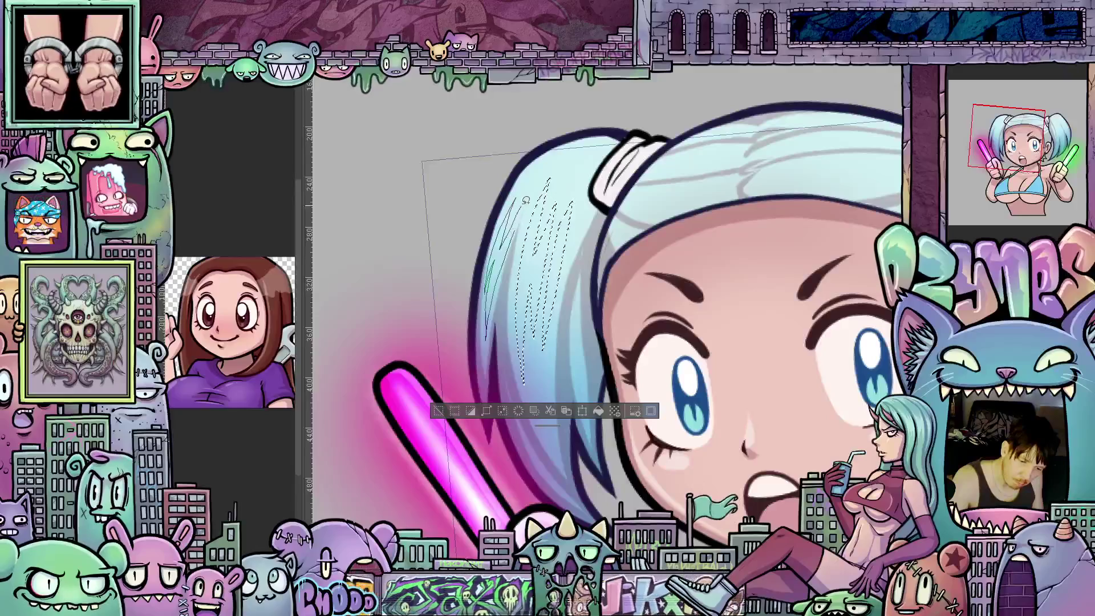
{"action": "left_click_drag", "start_coordinate": [515, 230], "coordinate": [560, 359]}
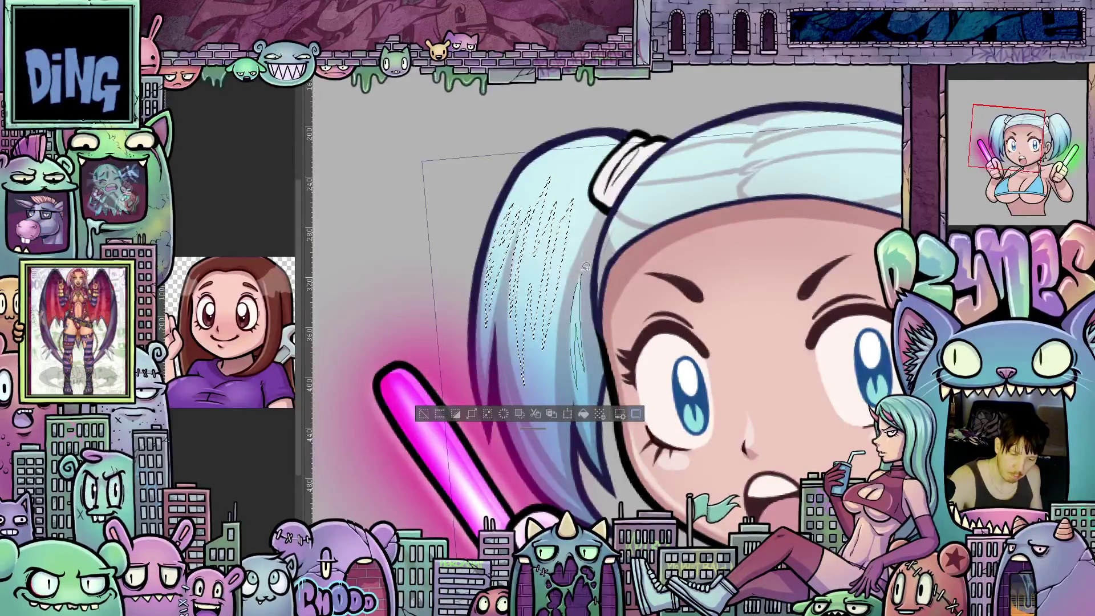
{"action": "mouse_move", "coordinate": [656, 295]}
{"action": "left_mouse_down"}
{"action": "mouse_move", "coordinate": [709, 406]}
{"action": "mouse_move", "coordinate": [648, 421]}
{"action": "left_mouse_up"}
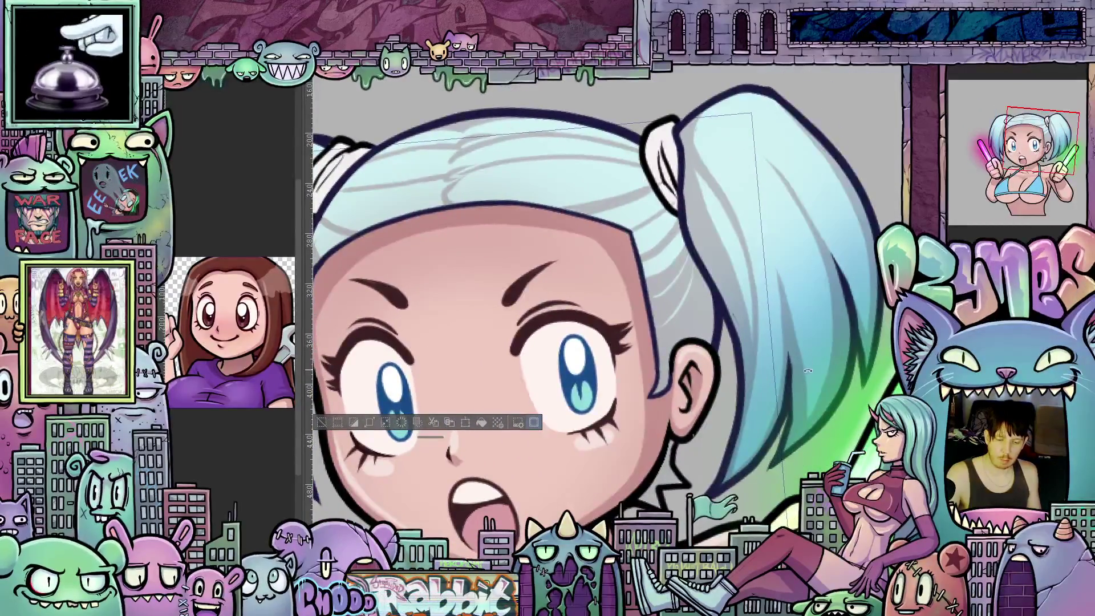
Step: Clear the hair strand selection (Ctrl+D), enlarge the brush, and pan toward the right ponytail
{"action": "left_click_drag", "start_coordinate": [808, 371], "coordinate": [712, 223]}
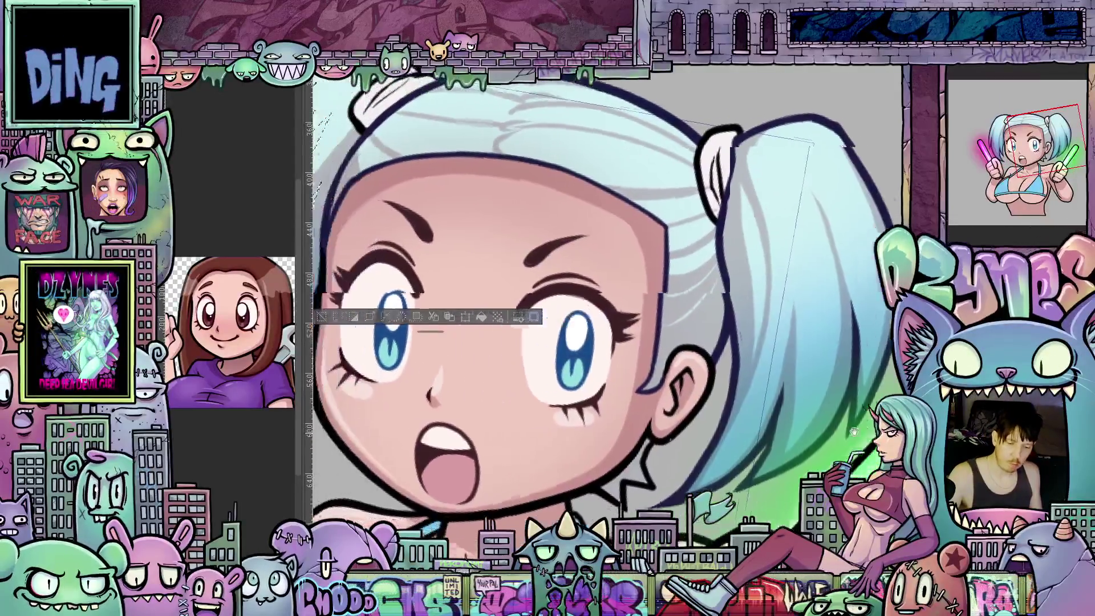
{"action": "left_click_drag", "start_coordinate": [726, 406], "coordinate": [872, 462]}
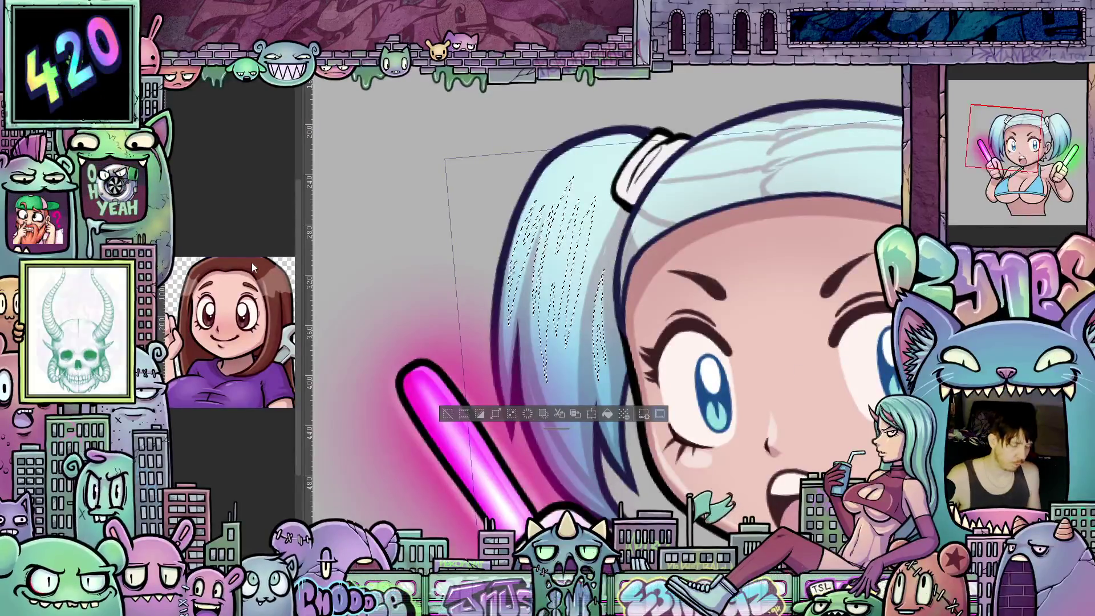
{"action": "key", "text": "ctrl+d"}
{"action": "key", "text": "e"}
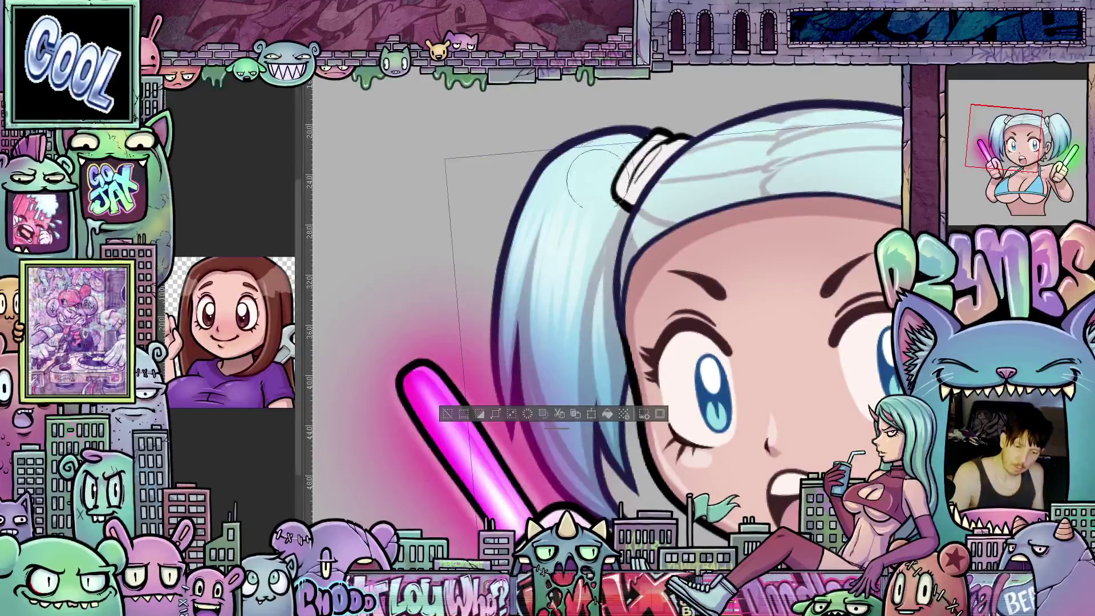
{"action": "left_click_drag", "start_coordinate": [606, 280], "coordinate": [746, 389]}
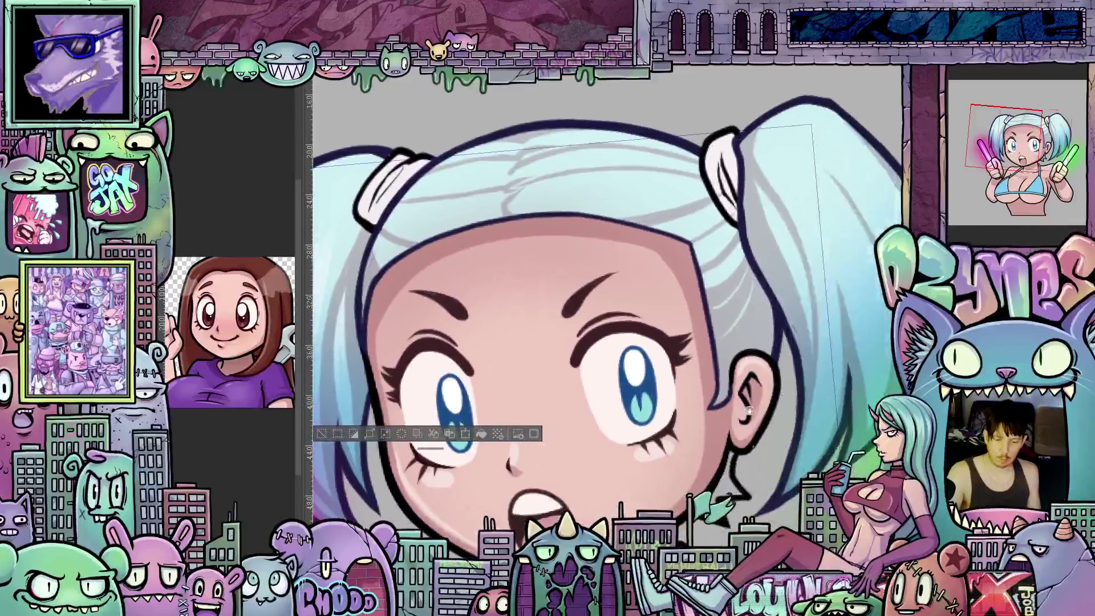
{"action": "scroll", "coordinate": [738, 387], "scroll_direction": "down", "scroll_amount": 1}
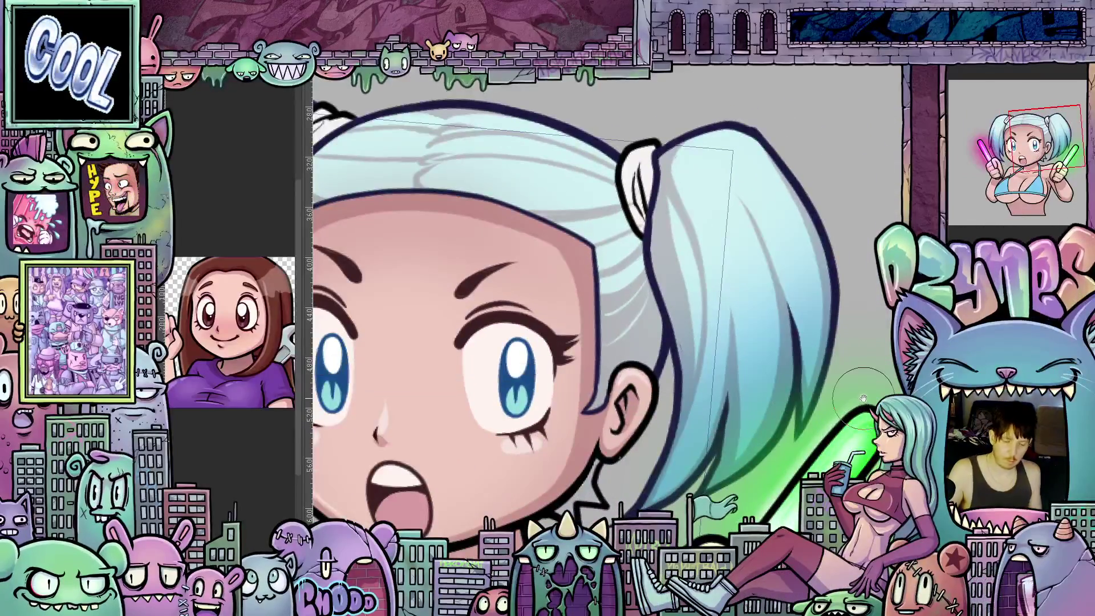
{"action": "scroll", "coordinate": [668, 462], "scroll_direction": "up", "scroll_amount": 1}
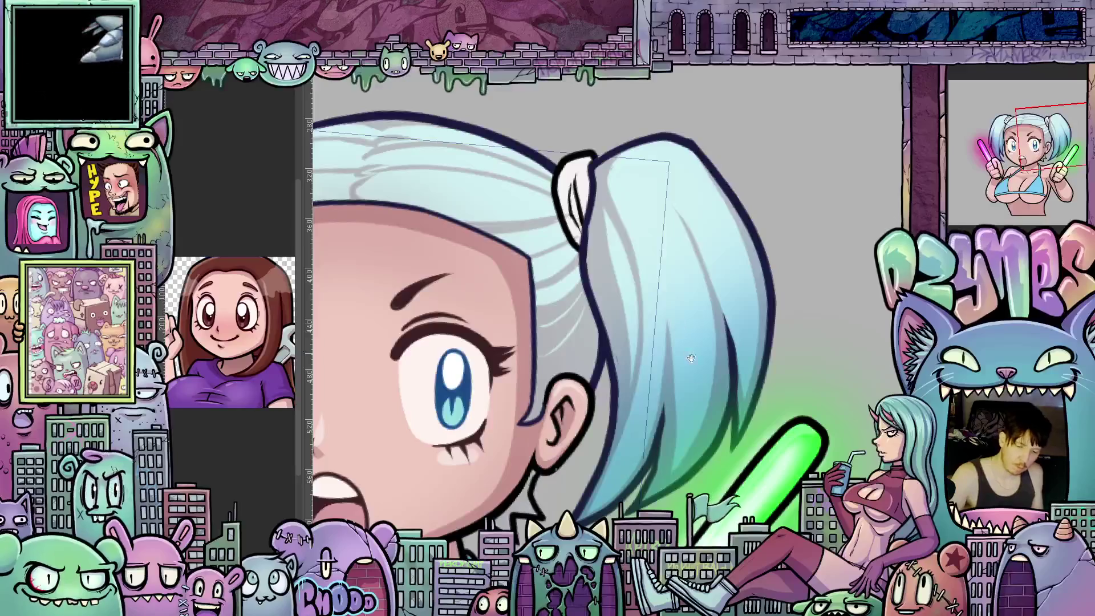
Step: Sketch thin strand strokes on the right ponytail and turn them into a selection
{"action": "left_click_drag", "start_coordinate": [667, 462], "coordinate": [614, 296]}
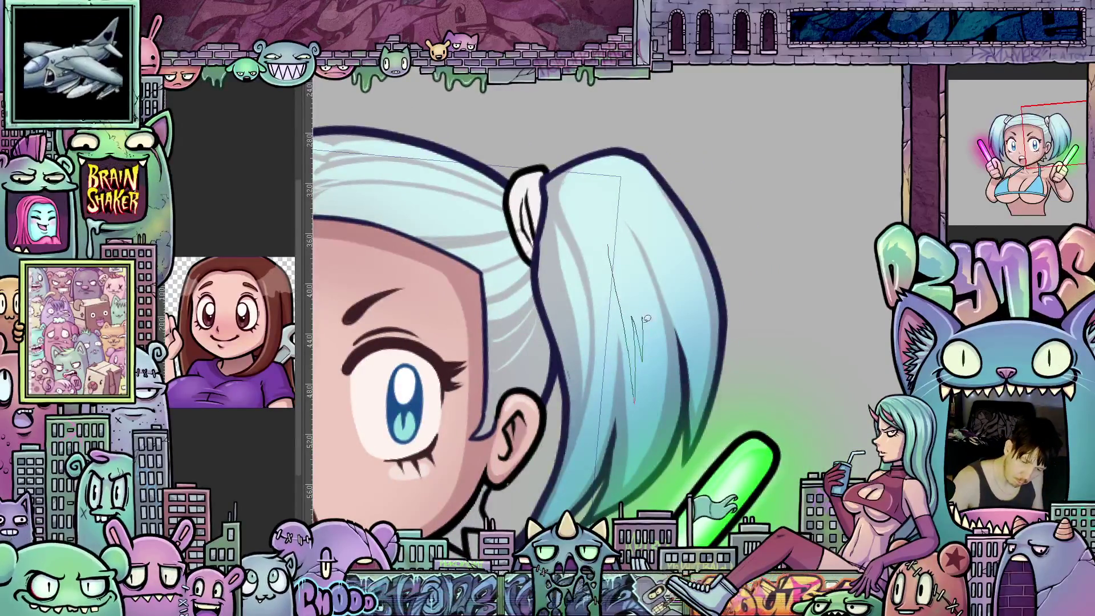
{"action": "left_click_drag", "start_coordinate": [648, 318], "coordinate": [657, 336]}
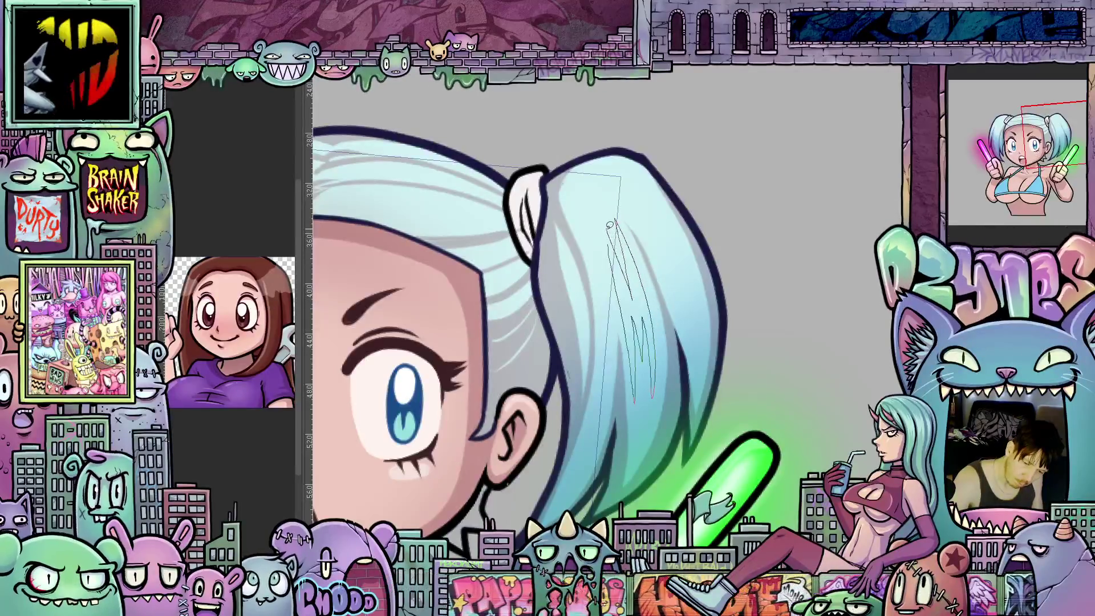
{"action": "key", "text": "ctrl+a"}
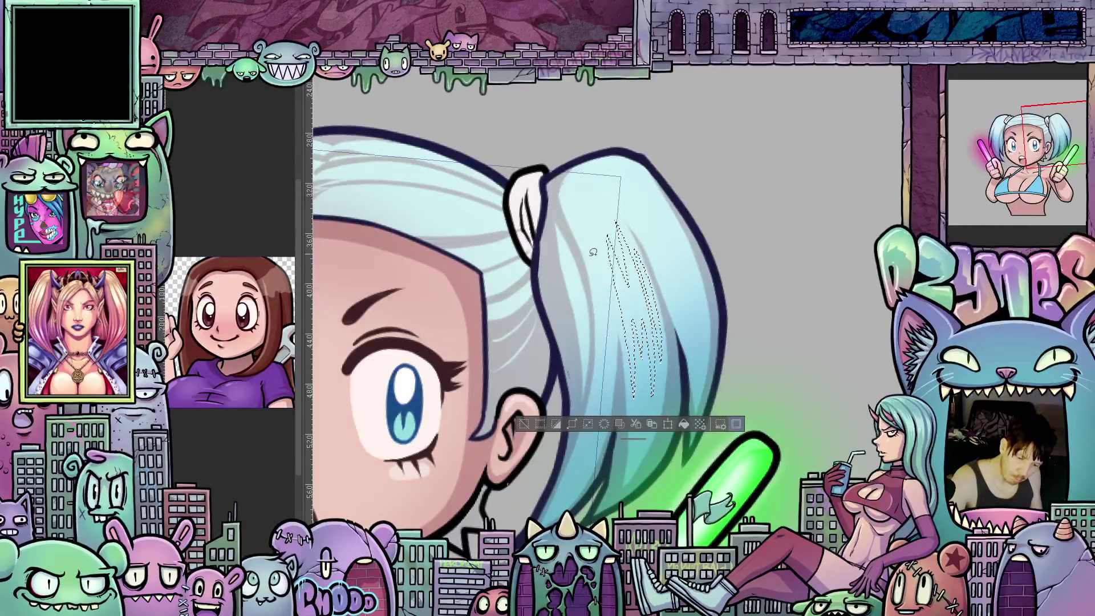
Step: Add further strand strokes on both sides of the ponytail, then clear the selection
{"action": "left_click_drag", "start_coordinate": [590, 252], "coordinate": [596, 394]}
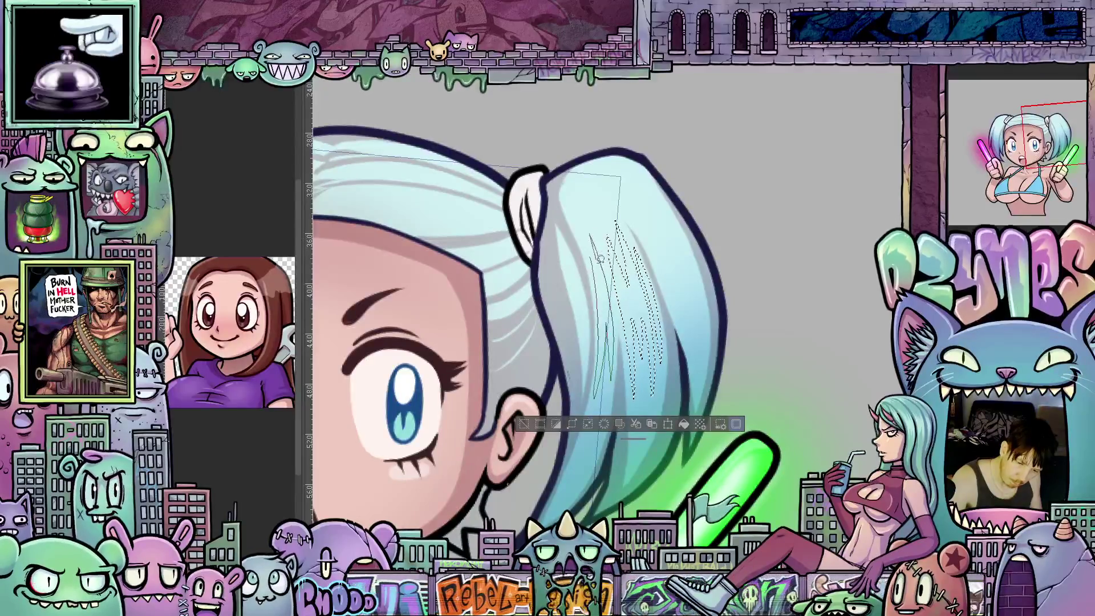
{"action": "left_click_drag", "start_coordinate": [569, 254], "coordinate": [576, 295]}
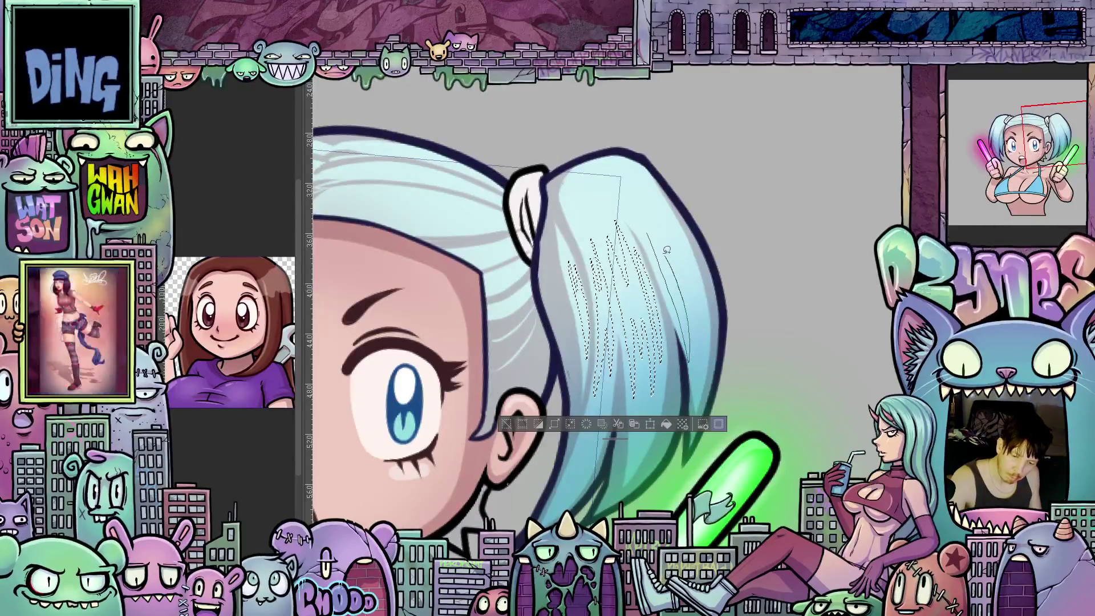
{"action": "left_click_drag", "start_coordinate": [689, 357], "coordinate": [648, 225]}
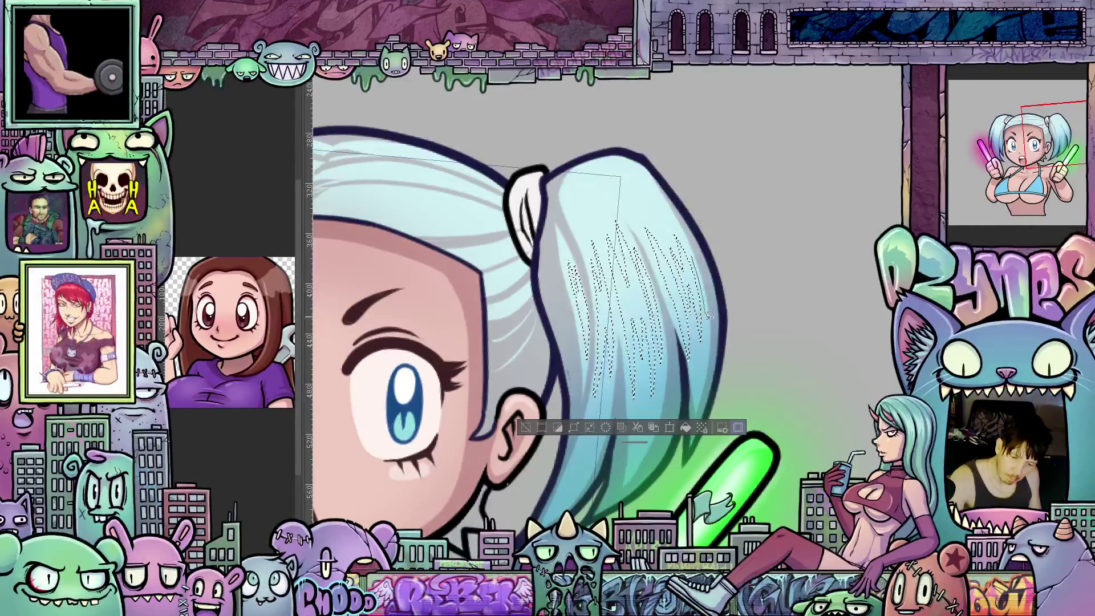
{"action": "left_click", "coordinate": [740, 430]}
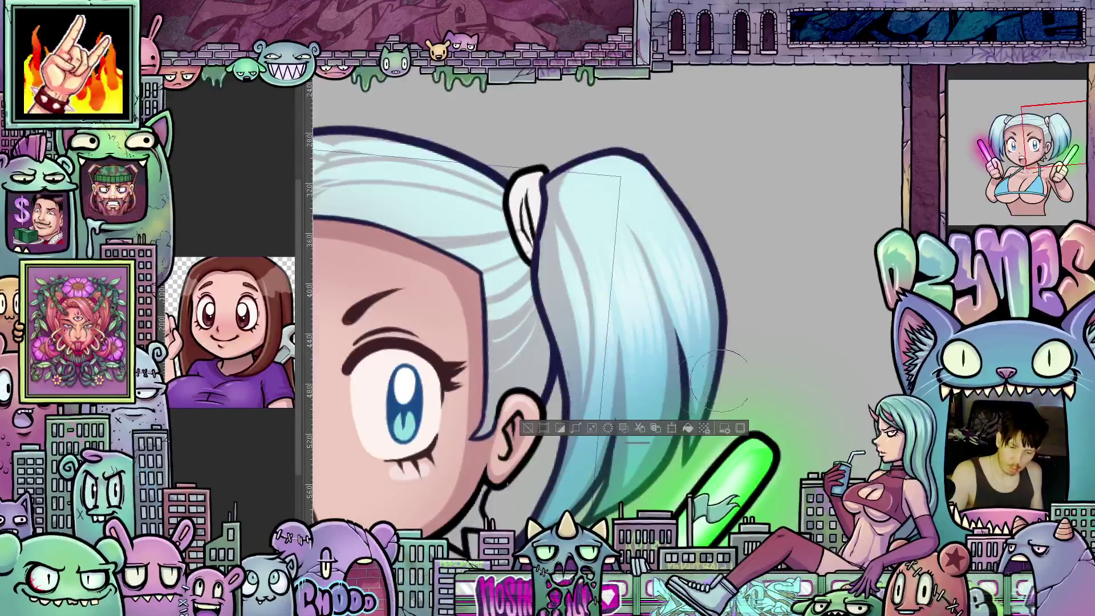
Step: Rotate and pan the canvas around the face to work on the gradient bangs over the forehead
{"action": "left_click_drag", "start_coordinate": [720, 381], "coordinate": [827, 258]}
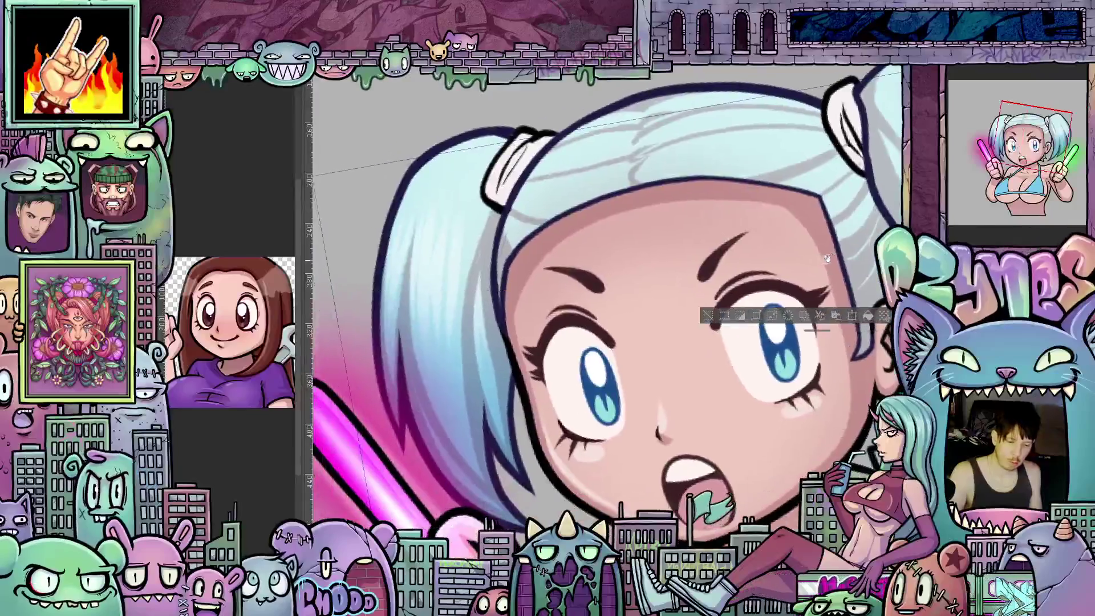
{"action": "mouse_move", "coordinate": [827, 258]}
{"action": "left_mouse_down"}
{"action": "mouse_move", "coordinate": [822, 314]}
{"action": "mouse_move", "coordinate": [719, 315]}
{"action": "left_mouse_up"}
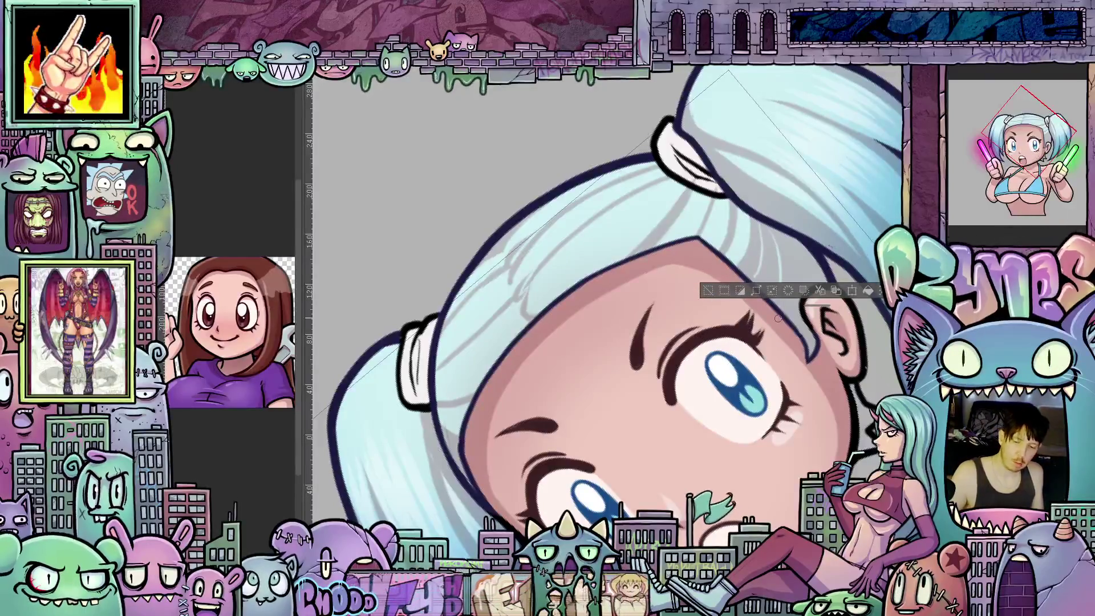
{"action": "left_click_drag", "start_coordinate": [778, 317], "coordinate": [632, 226]}
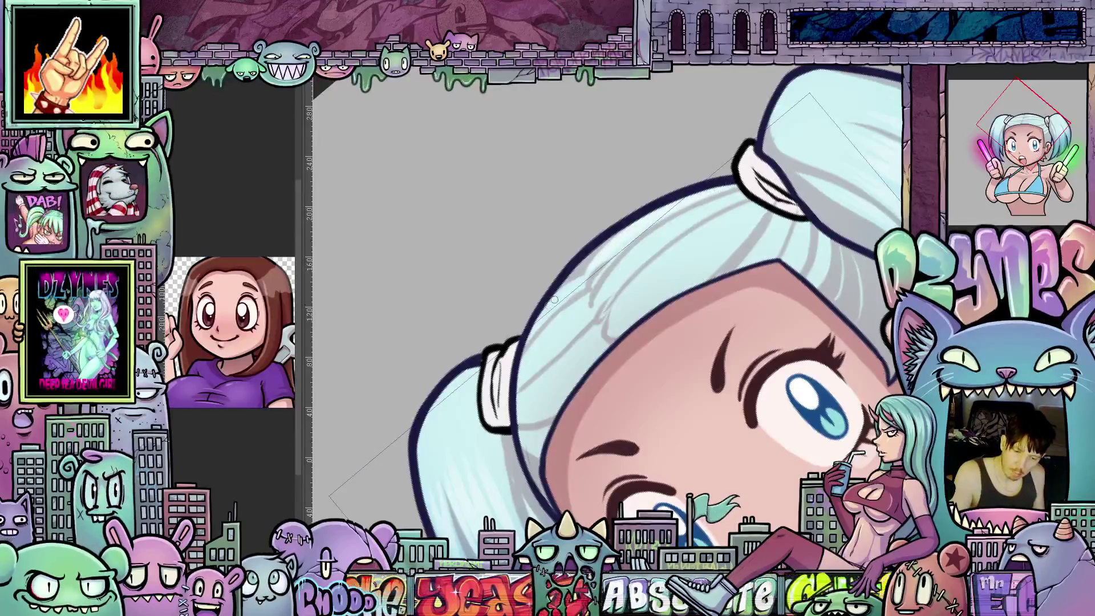
{"action": "mouse_move", "coordinate": [557, 298]}
{"action": "left_mouse_down"}
{"action": "mouse_move", "coordinate": [815, 374]}
{"action": "mouse_move", "coordinate": [667, 364]}
{"action": "left_mouse_up"}
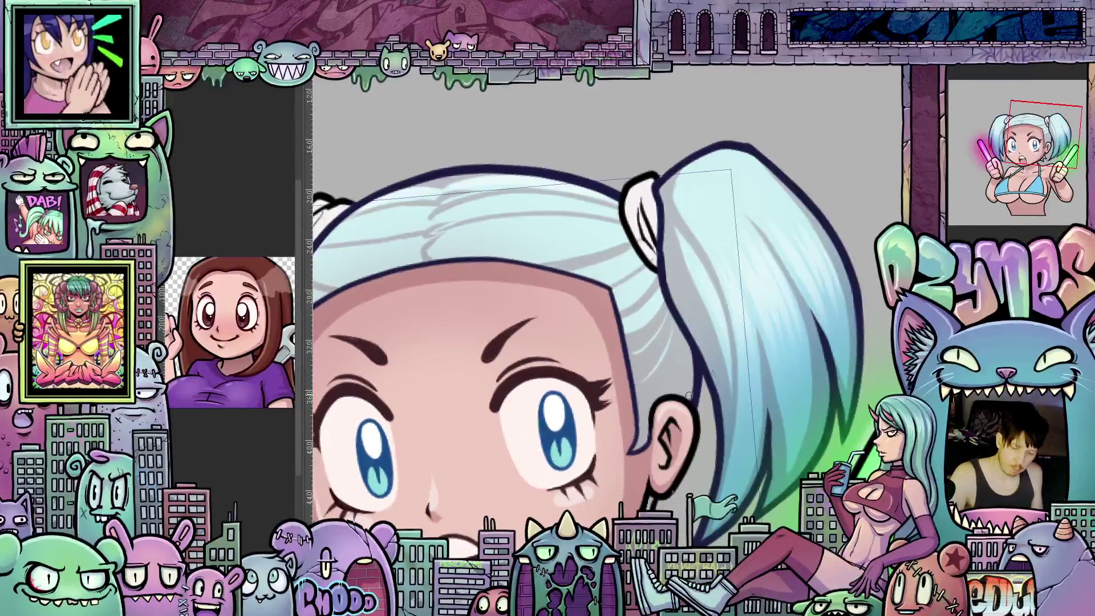
{"action": "left_click_drag", "start_coordinate": [689, 392], "coordinate": [709, 439]}
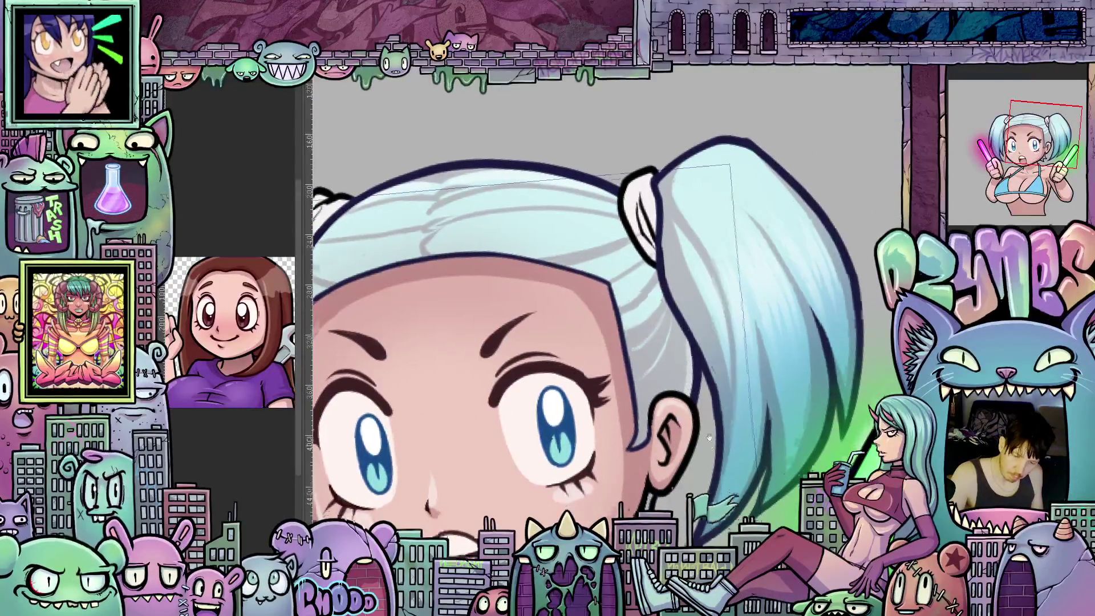
{"action": "scroll", "coordinate": [709, 438], "scroll_direction": "down", "scroll_amount": 3}
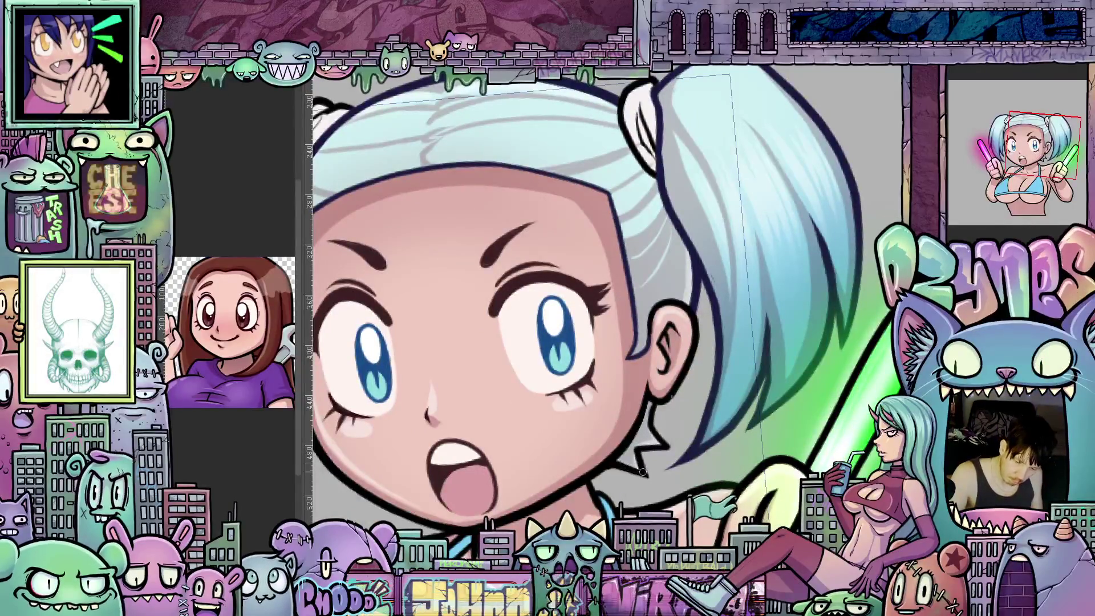
{"action": "left_click_drag", "start_coordinate": [633, 466], "coordinate": [785, 498]}
{"action": "scroll", "coordinate": [785, 498], "scroll_direction": "up", "scroll_amount": 2}
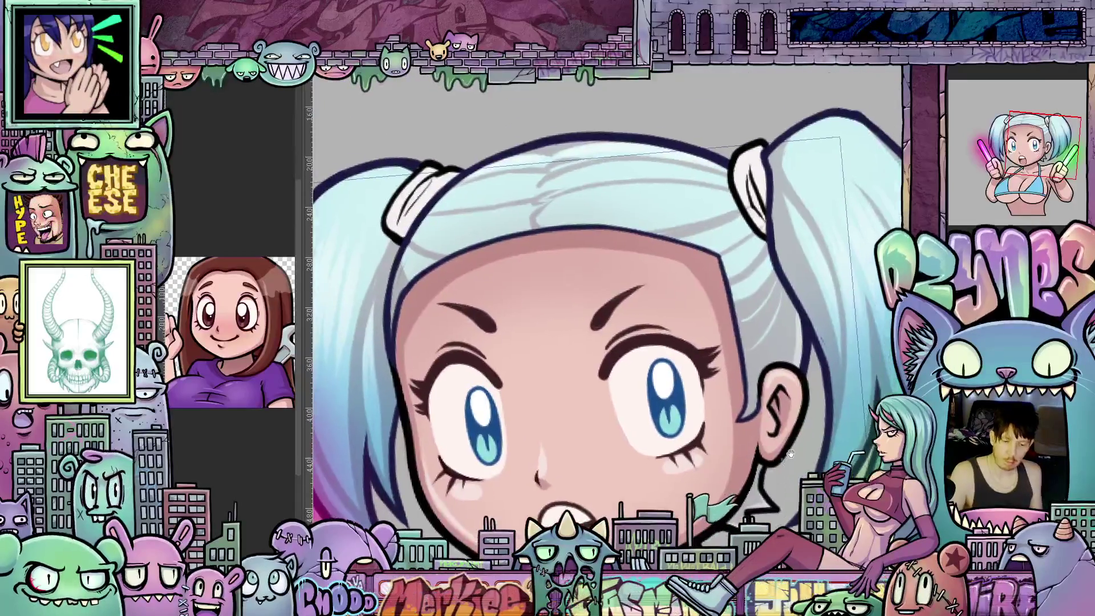
{"action": "scroll", "coordinate": [752, 410], "scroll_direction": "down", "scroll_amount": 2}
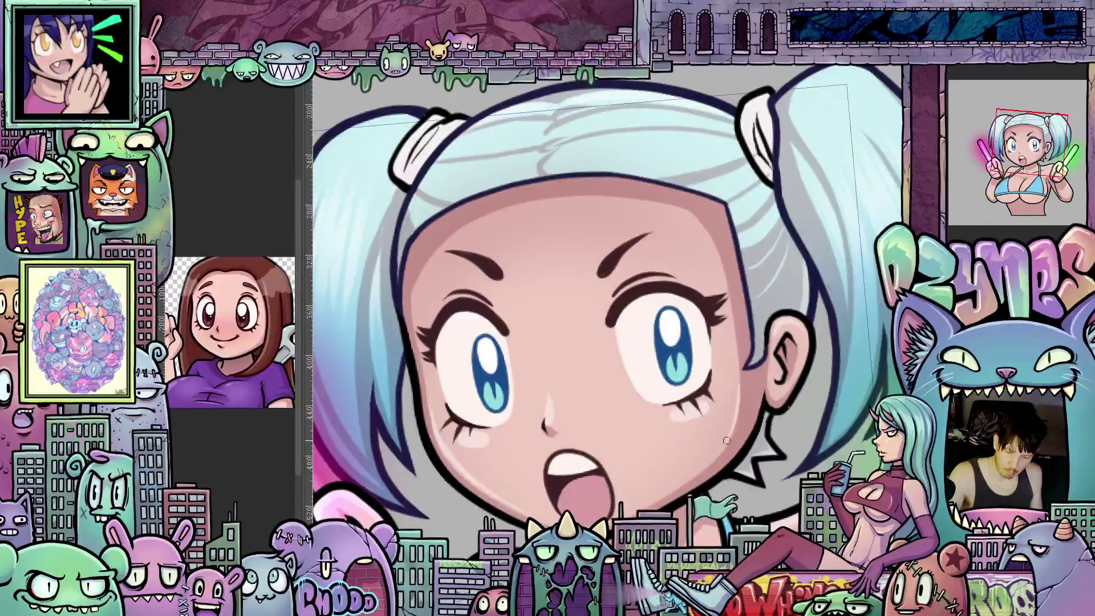
{"action": "scroll", "coordinate": [777, 464], "scroll_direction": "up", "scroll_amount": 1}
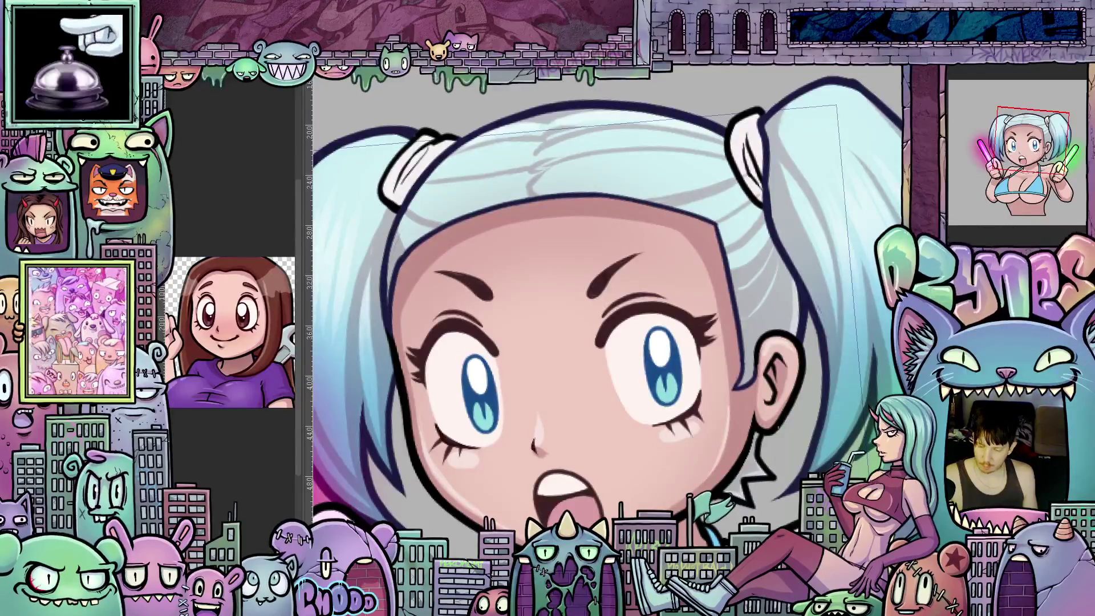
{"action": "scroll", "coordinate": [765, 365], "scroll_direction": "down", "scroll_amount": 2}
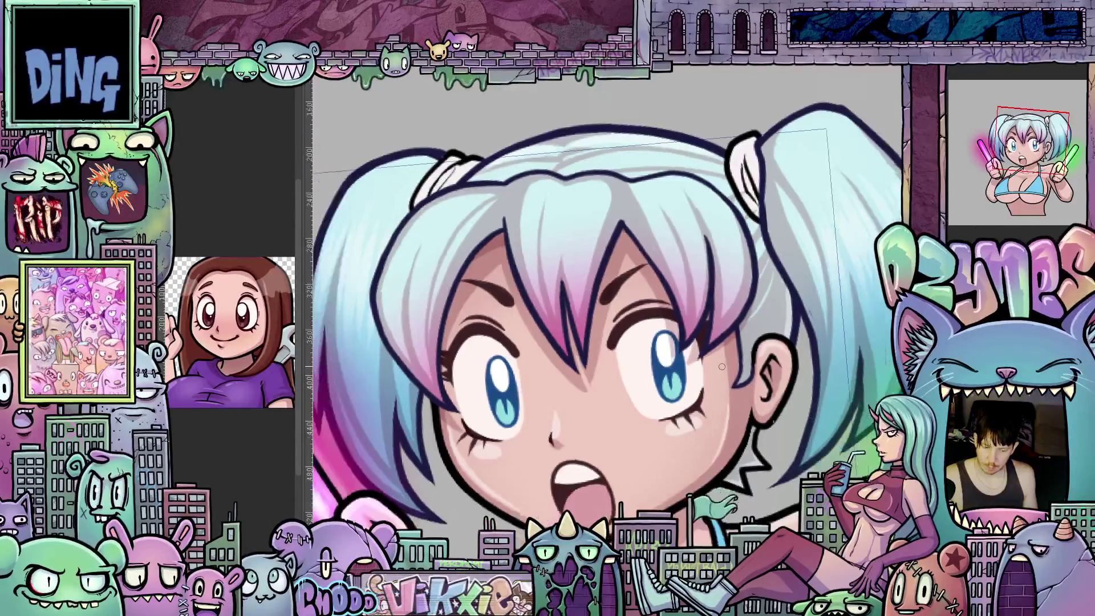
{"action": "scroll", "coordinate": [765, 364], "scroll_direction": "down", "scroll_amount": 2}
Step: Reset the canvas rotation upright and dismiss the layer blend mode list unchanged
{"action": "key", "text": "Escape"}
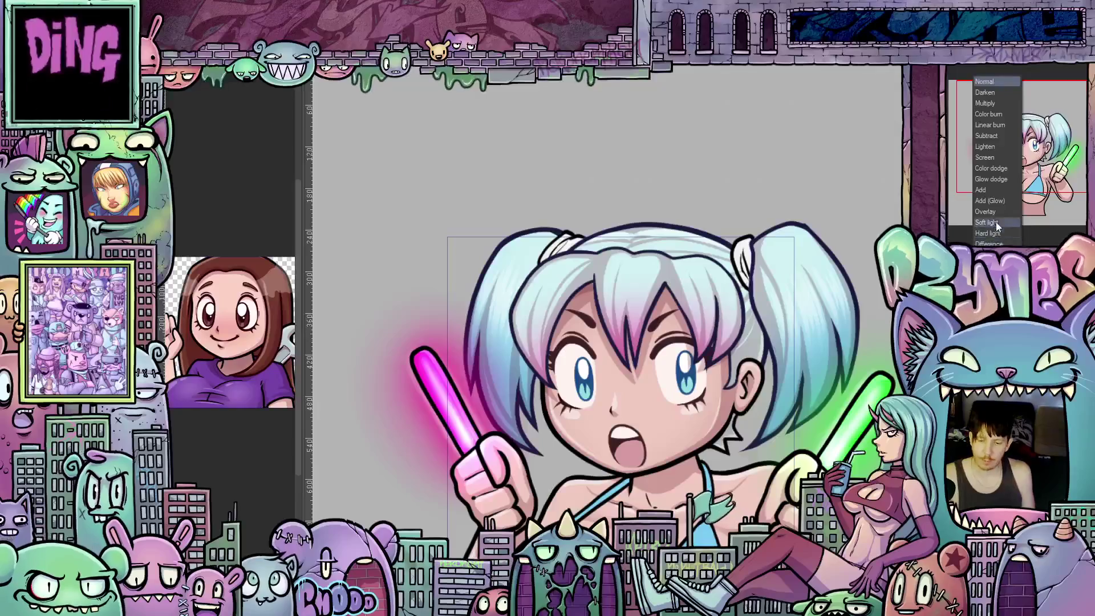
{"action": "key", "text": "Escape"}
{"action": "scroll", "coordinate": [504, 296], "scroll_direction": "up", "scroll_amount": 1}
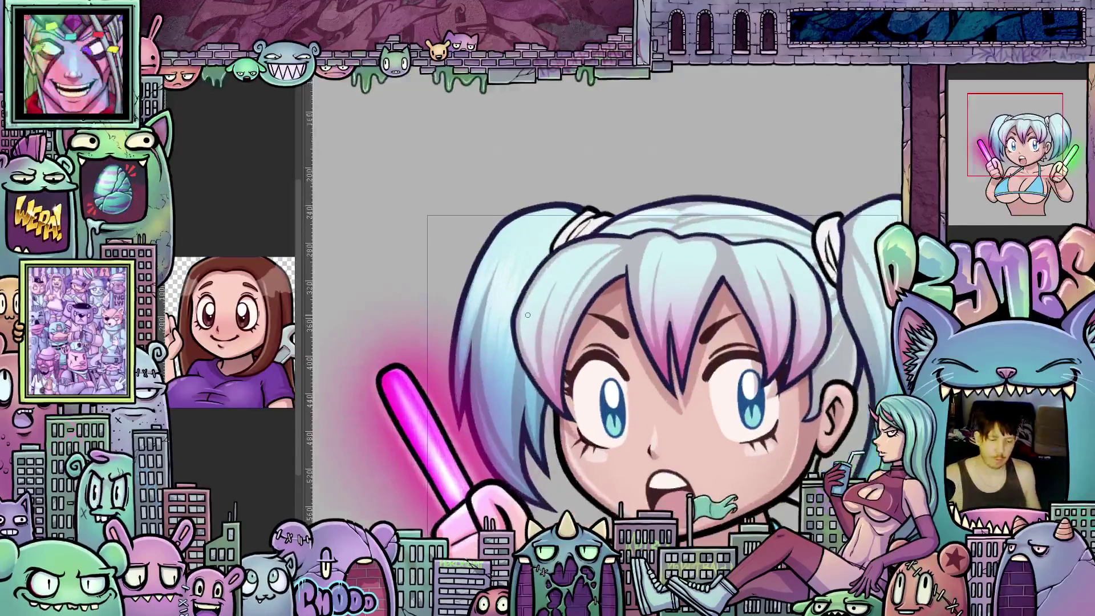
{"action": "scroll", "coordinate": [505, 297], "scroll_direction": "up", "scroll_amount": 1}
{"action": "scroll", "coordinate": [752, 450], "scroll_direction": "up", "scroll_amount": 1}
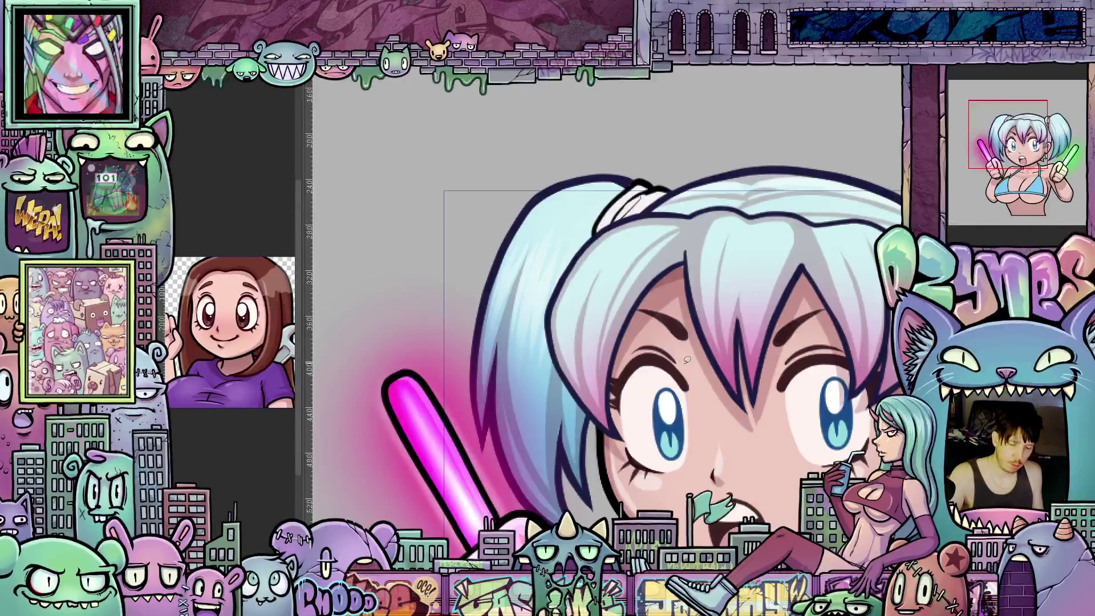
{"action": "scroll", "coordinate": [618, 256], "scroll_direction": "left", "scroll_amount": 1}
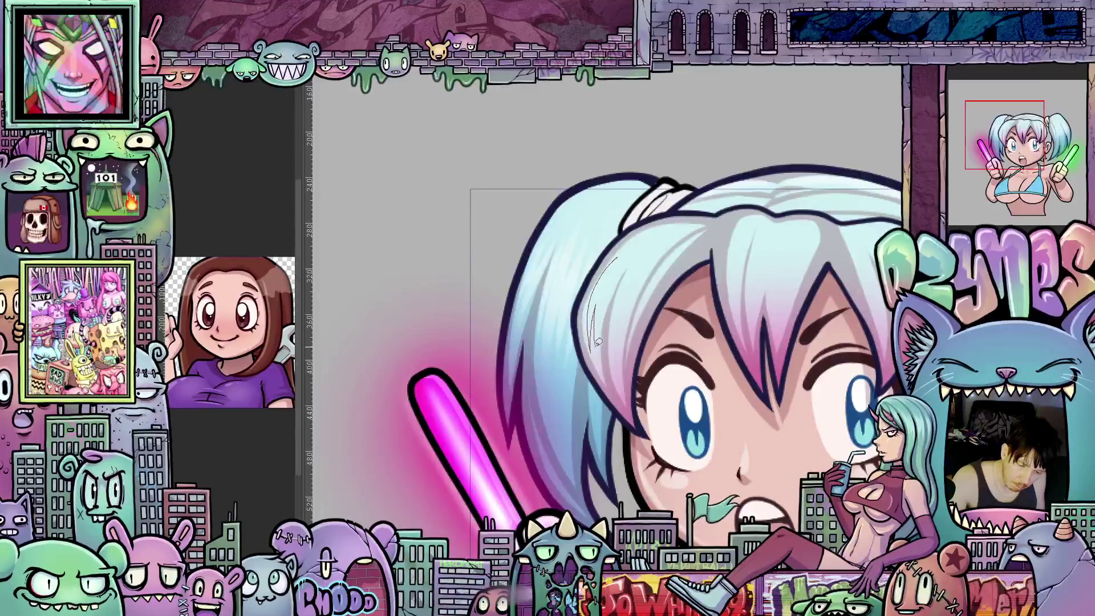
Step: Lasso-select the sketch lines in the bangs and nudge them slightly right
{"action": "left_click_drag", "start_coordinate": [614, 270], "coordinate": [634, 263]}
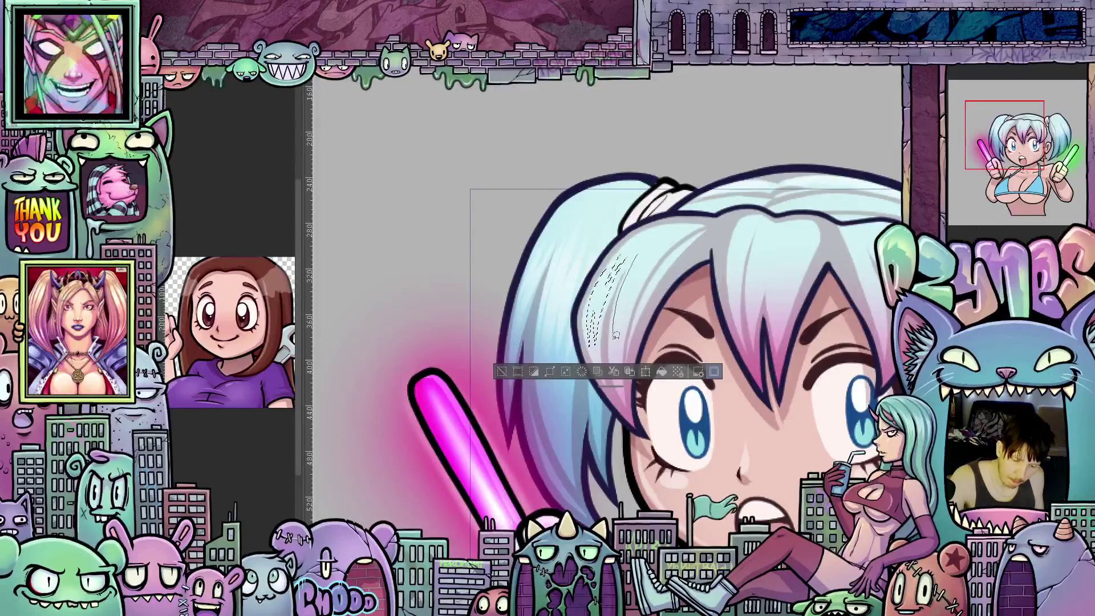
{"action": "left_click_drag", "start_coordinate": [634, 263], "coordinate": [645, 256]}
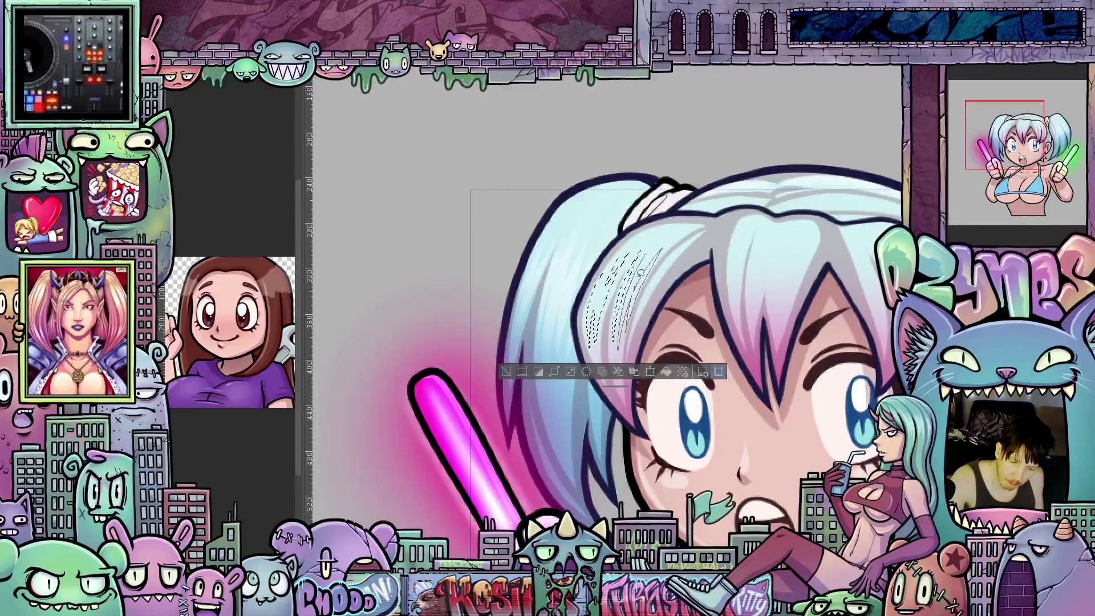
{"action": "left_click_drag", "start_coordinate": [640, 272], "coordinate": [665, 265]}
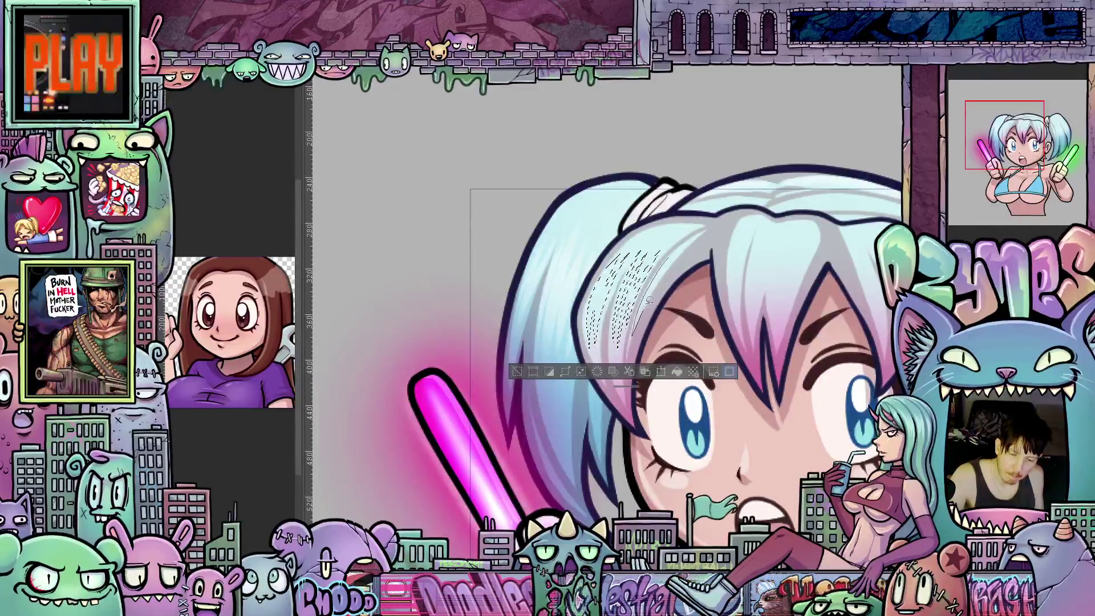
{"action": "mouse_move", "coordinate": [673, 256]}
{"action": "left_mouse_down"}
{"action": "mouse_move", "coordinate": [684, 266]}
{"action": "mouse_move", "coordinate": [608, 259]}
{"action": "left_mouse_up"}
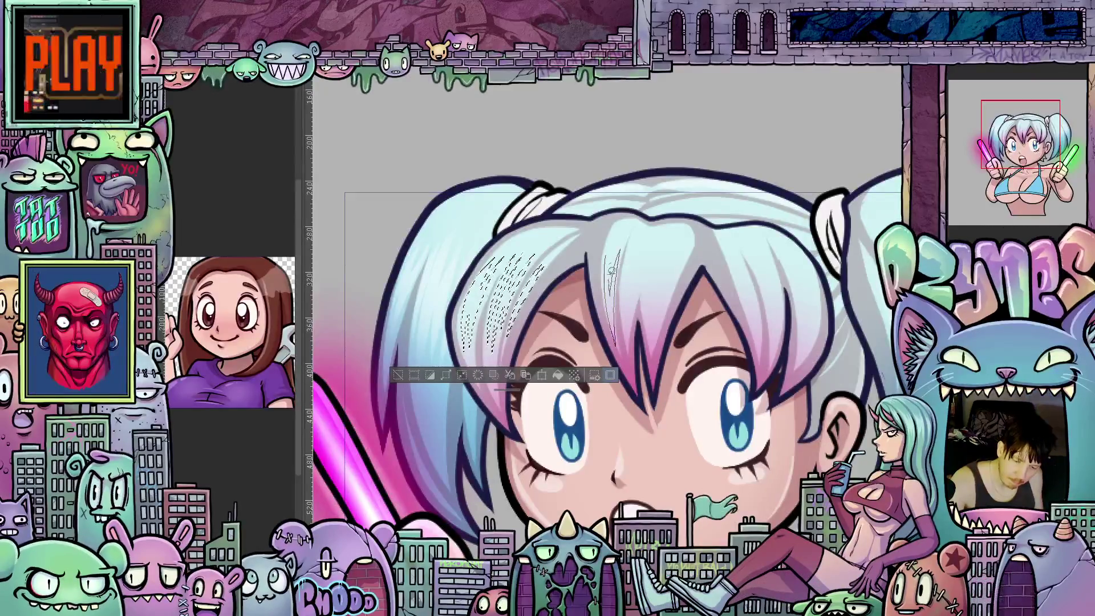
Step: Extend the selection by tracing more hair strands across the bangs
{"action": "left_click_drag", "start_coordinate": [611, 272], "coordinate": [630, 243]}
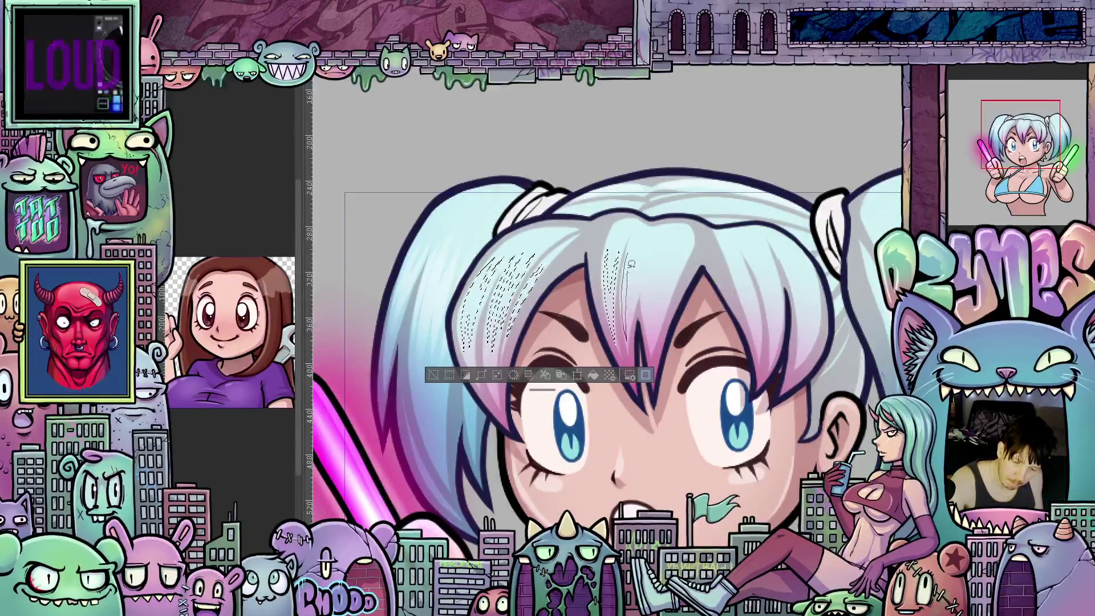
{"action": "left_click_drag", "start_coordinate": [628, 334], "coordinate": [635, 276]}
{"action": "left_click_drag", "start_coordinate": [635, 314], "coordinate": [645, 261]}
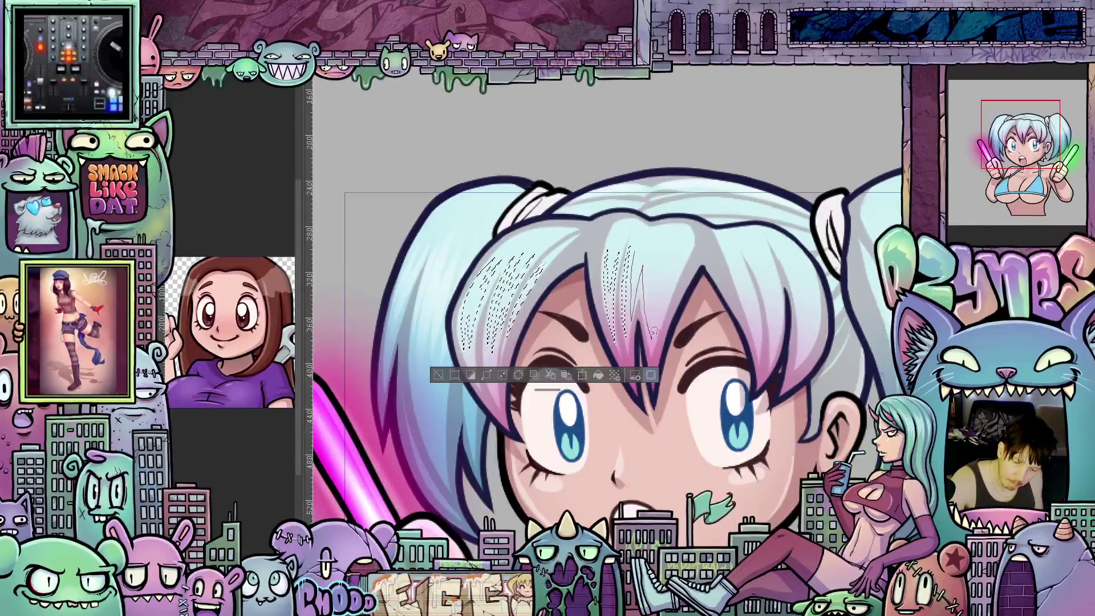
{"action": "mouse_move", "coordinate": [637, 269]}
{"action": "left_mouse_down"}
{"action": "mouse_move", "coordinate": [647, 237]}
{"action": "mouse_move", "coordinate": [665, 310]}
{"action": "left_mouse_up"}
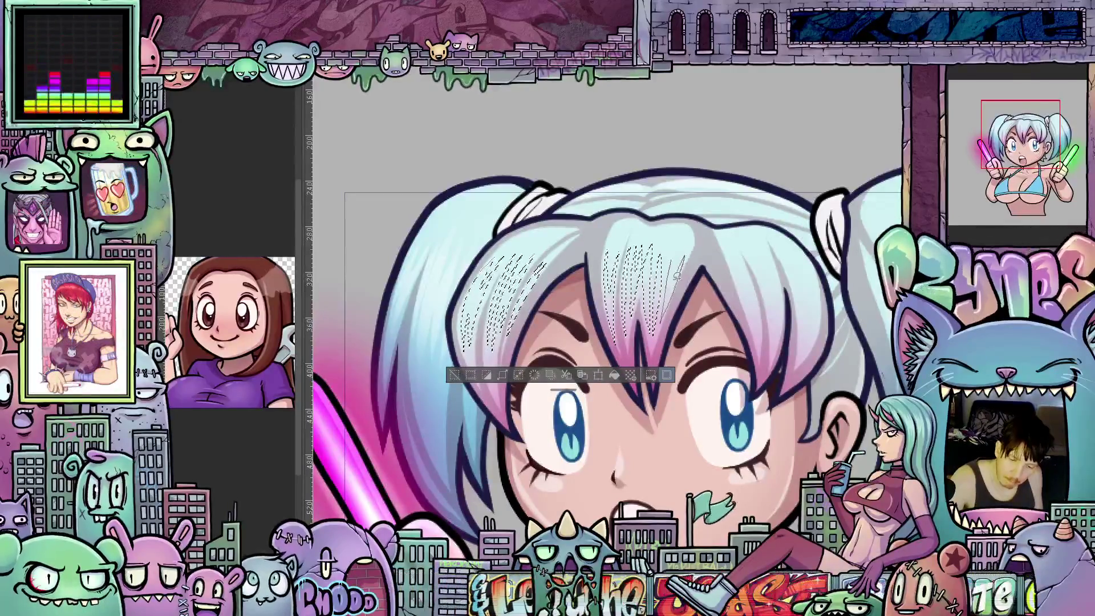
{"action": "mouse_move", "coordinate": [676, 247]}
{"action": "left_mouse_down"}
{"action": "mouse_move", "coordinate": [634, 289]}
{"action": "mouse_move", "coordinate": [648, 353]}
{"action": "mouse_move", "coordinate": [650, 328]}
{"action": "left_mouse_up"}
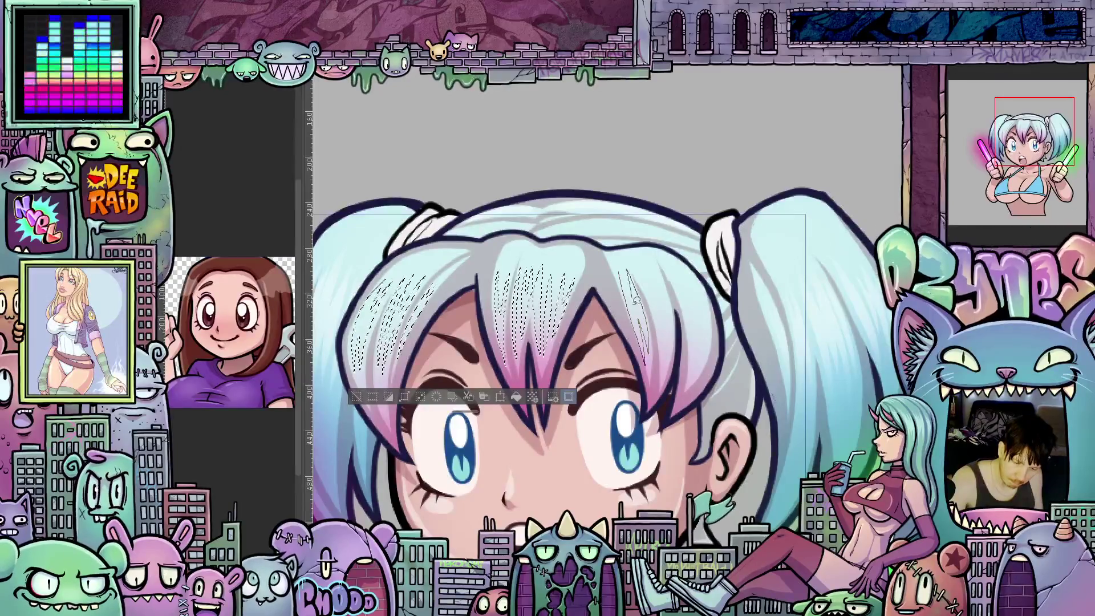
Step: Add the remaining strands toward the right side of the bangs to the selection
{"action": "left_click_drag", "start_coordinate": [625, 269], "coordinate": [651, 281]}
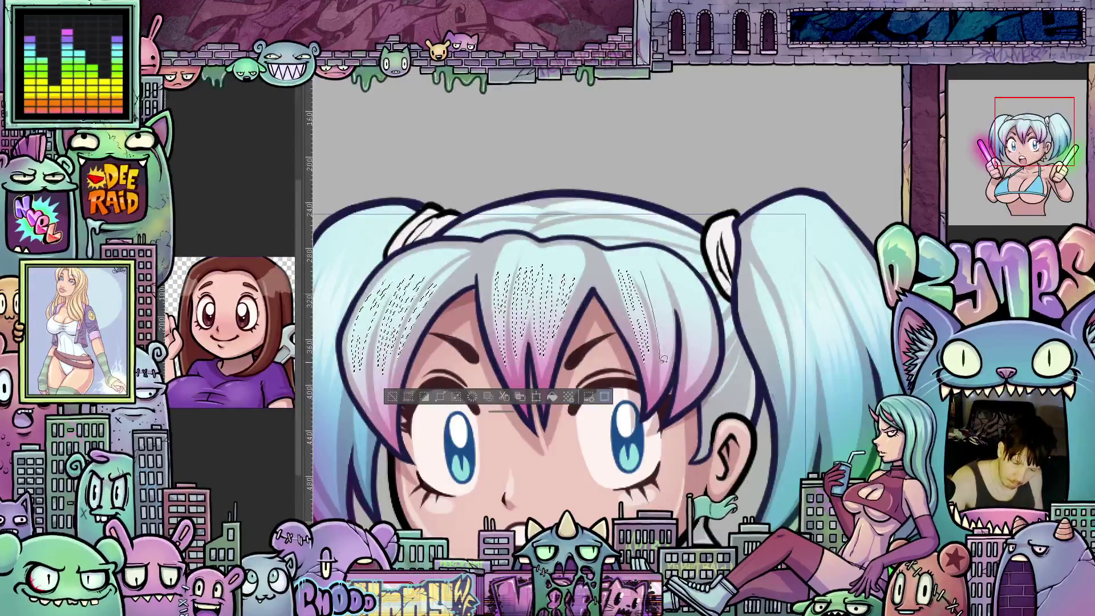
{"action": "left_click_drag", "start_coordinate": [663, 360], "coordinate": [645, 261]}
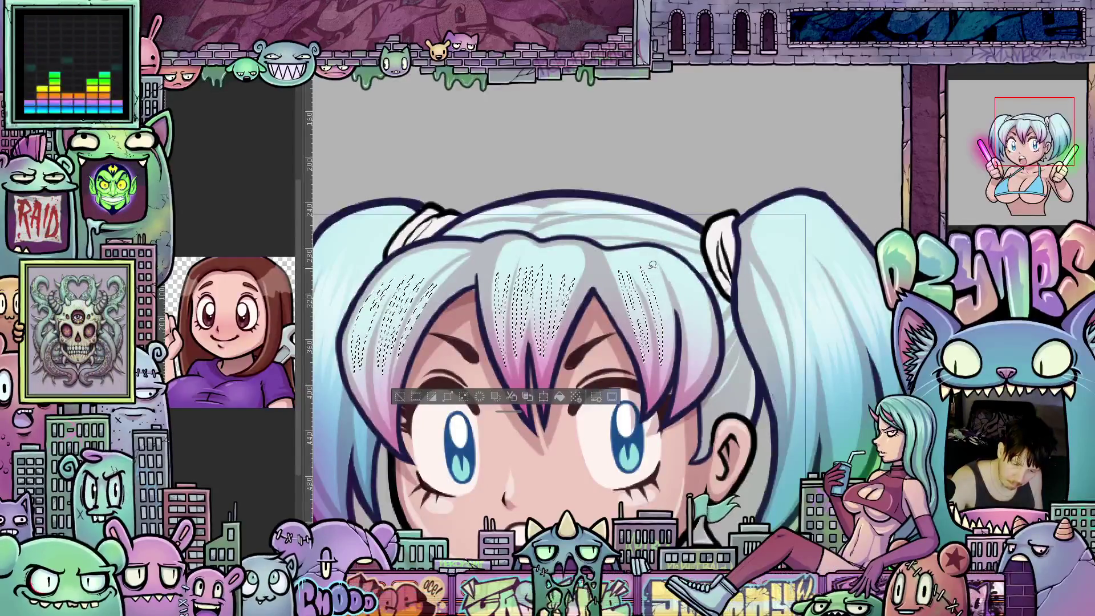
{"action": "left_click_drag", "start_coordinate": [669, 343], "coordinate": [676, 339]}
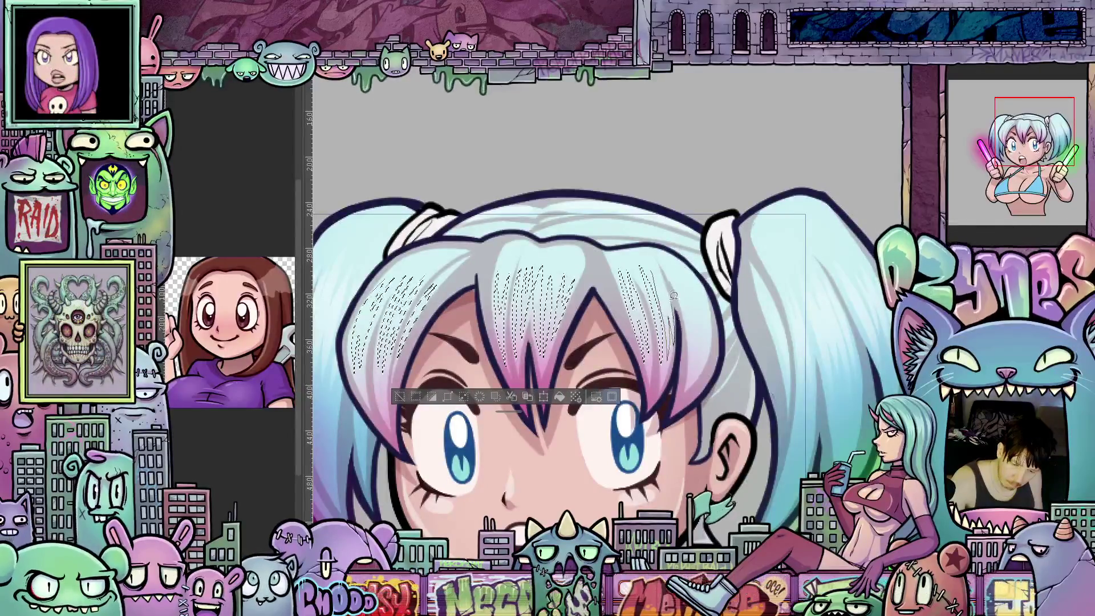
{"action": "mouse_move", "coordinate": [656, 272]}
{"action": "left_mouse_down"}
{"action": "mouse_move", "coordinate": [696, 304]}
{"action": "mouse_move", "coordinate": [687, 286]}
{"action": "mouse_move", "coordinate": [701, 341]}
{"action": "left_mouse_up"}
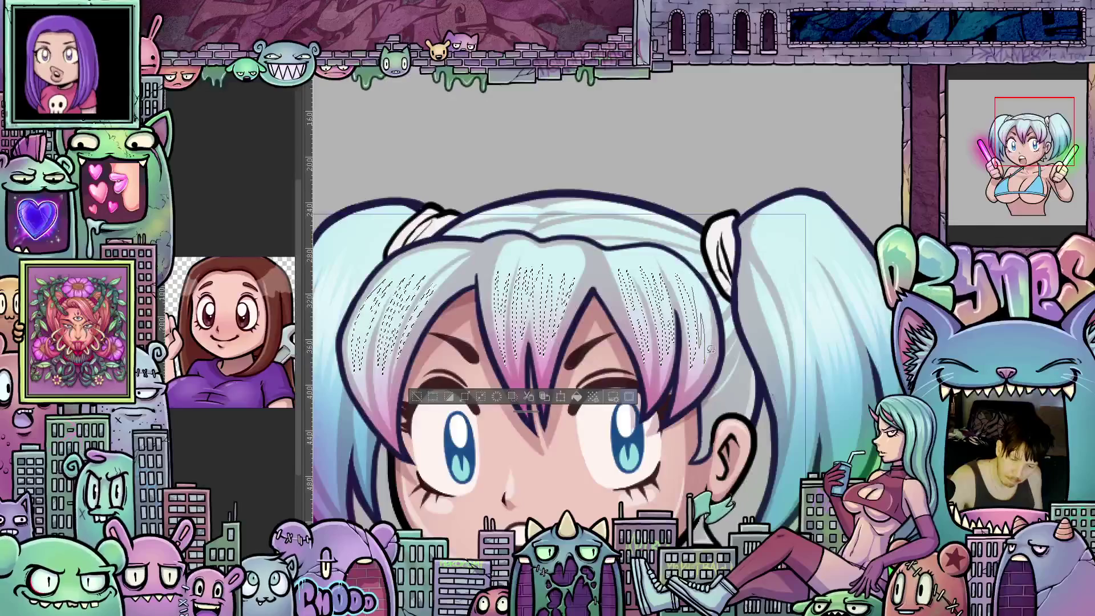
{"action": "mouse_move", "coordinate": [733, 406]}
{"action": "left_mouse_down"}
{"action": "mouse_move", "coordinate": [810, 386]}
{"action": "mouse_move", "coordinate": [839, 402]}
{"action": "left_mouse_up"}
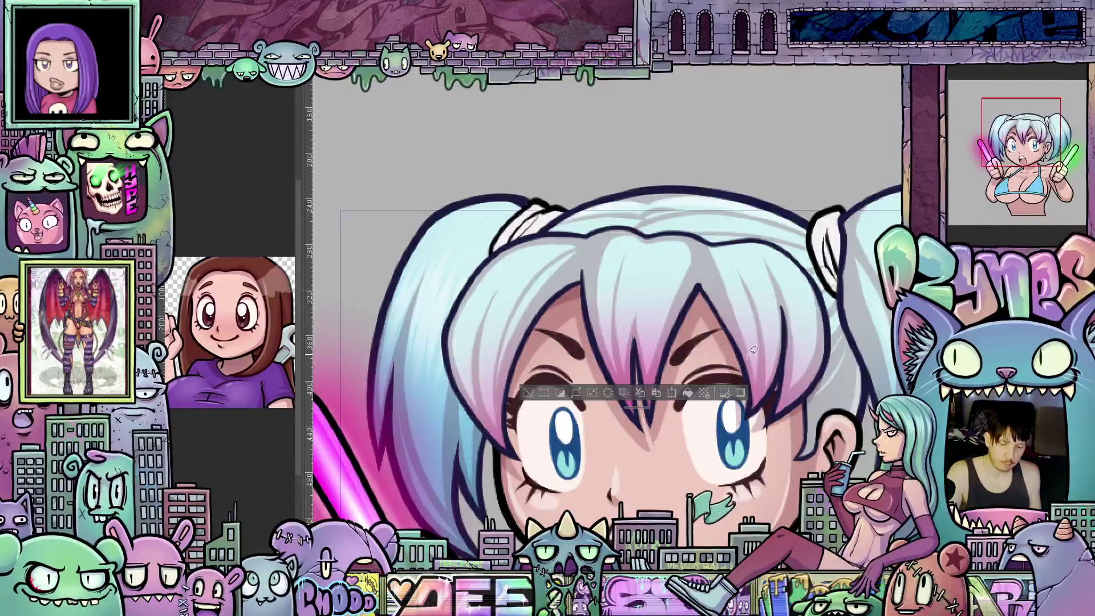
{"action": "left_click_drag", "start_coordinate": [710, 399], "coordinate": [721, 490]}
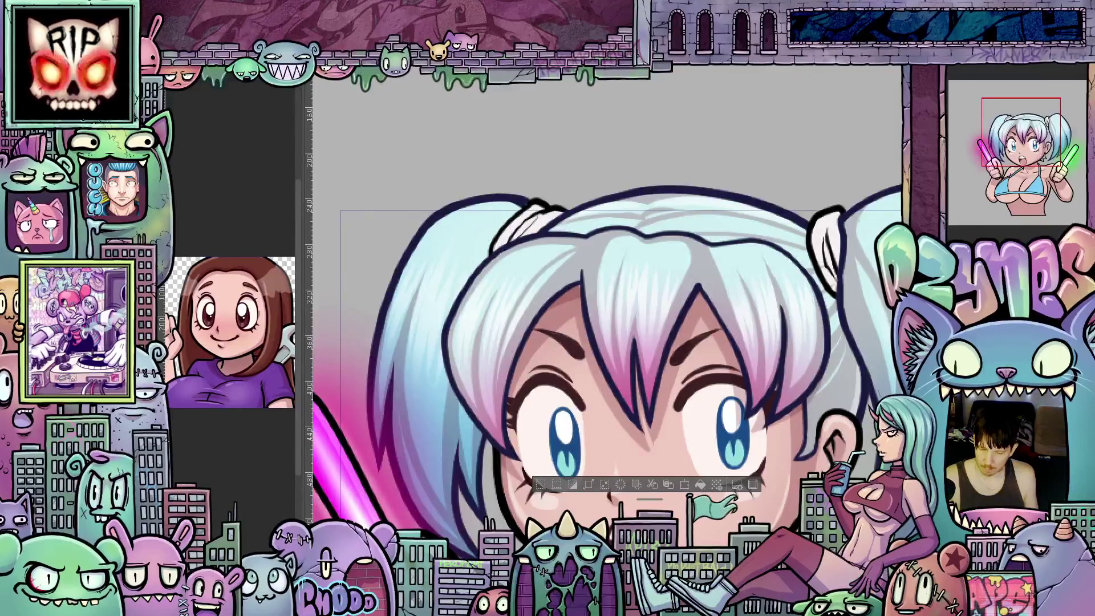
{"action": "scroll", "coordinate": [797, 370], "scroll_direction": "down", "scroll_amount": 1}
{"action": "scroll", "coordinate": [797, 370], "scroll_direction": "down", "scroll_amount": 1}
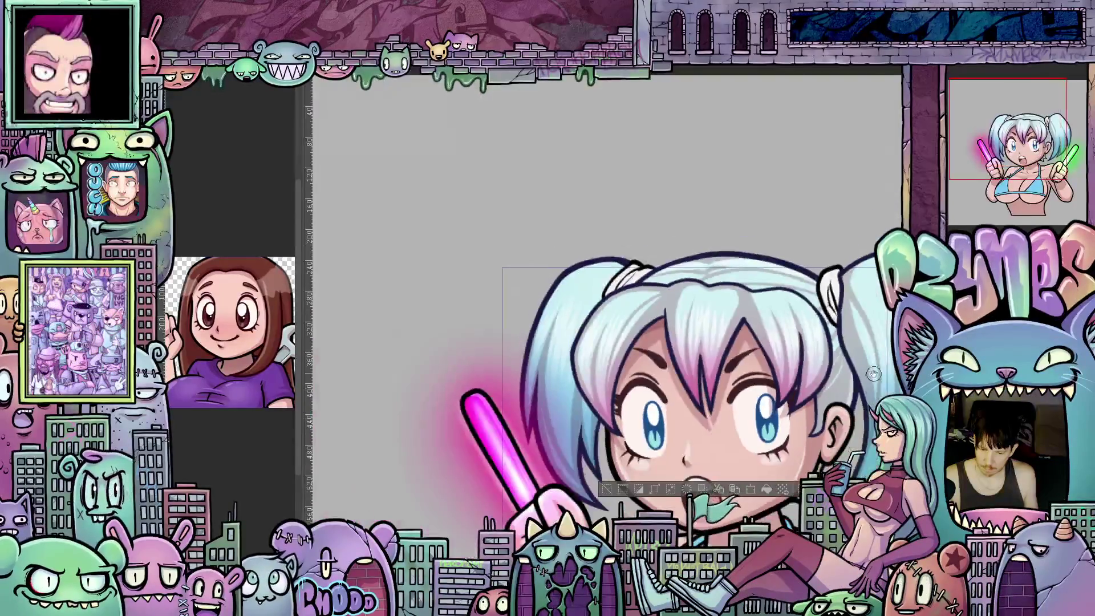
{"action": "scroll", "coordinate": [797, 370], "scroll_direction": "down", "scroll_amount": 1}
{"action": "left_click_drag", "start_coordinate": [797, 370], "coordinate": [804, 376]}
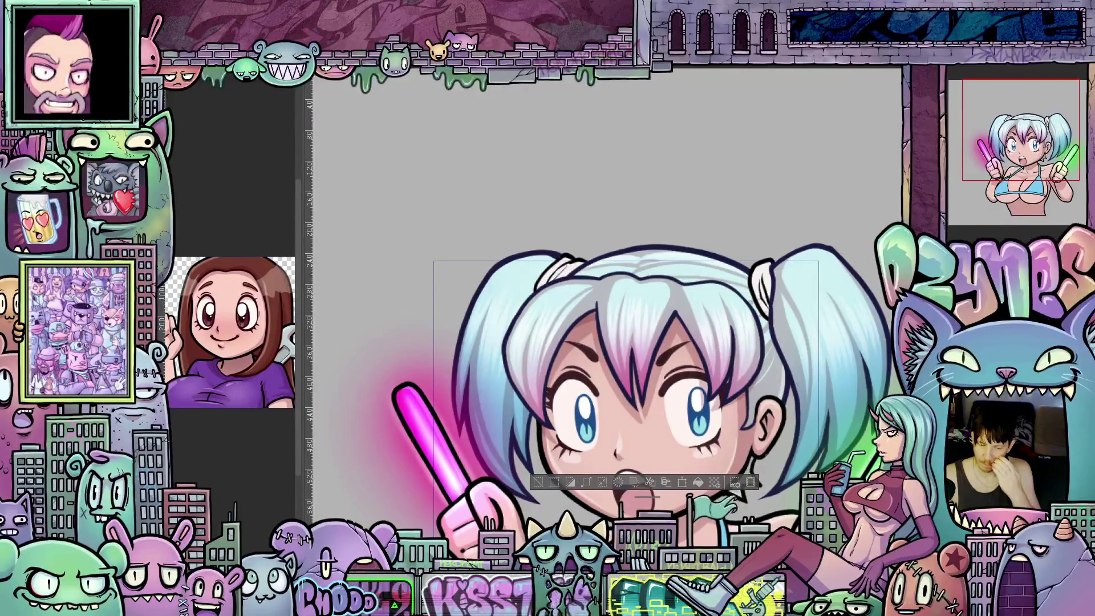
{"action": "scroll", "coordinate": [770, 428], "scroll_direction": "up", "scroll_amount": 1}
{"action": "scroll", "coordinate": [770, 428], "scroll_direction": "up", "scroll_amount": 1}
{"action": "scroll", "coordinate": [770, 428], "scroll_direction": "up", "scroll_amount": 1}
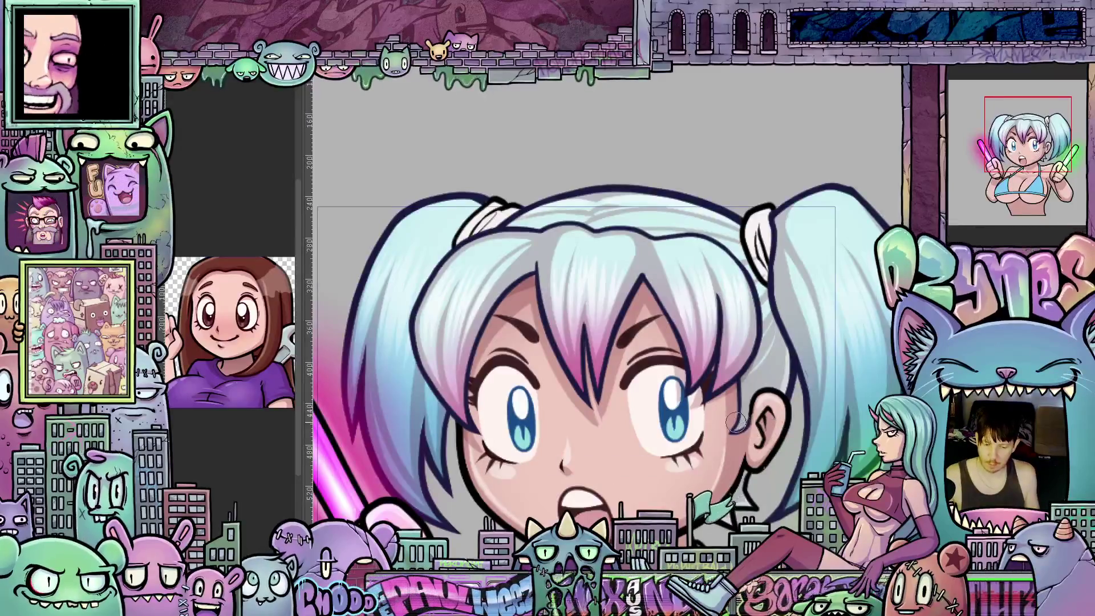
{"action": "scroll", "coordinate": [736, 421], "scroll_direction": "down", "scroll_amount": 3}
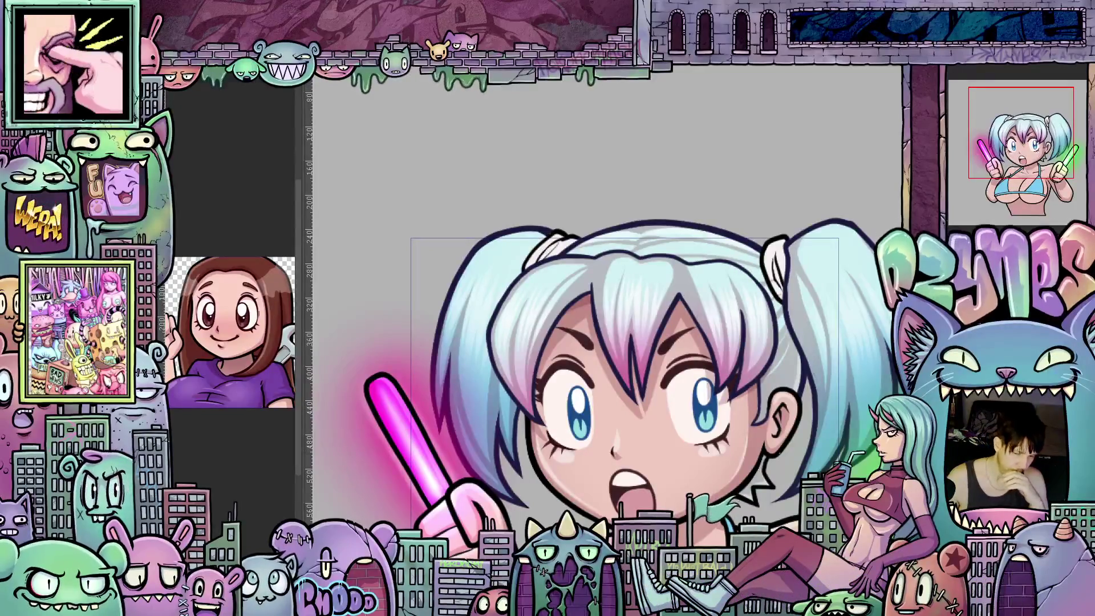
{"action": "scroll", "coordinate": [795, 334], "scroll_direction": "up", "scroll_amount": 1}
{"action": "scroll", "coordinate": [795, 334], "scroll_direction": "up", "scroll_amount": 1}
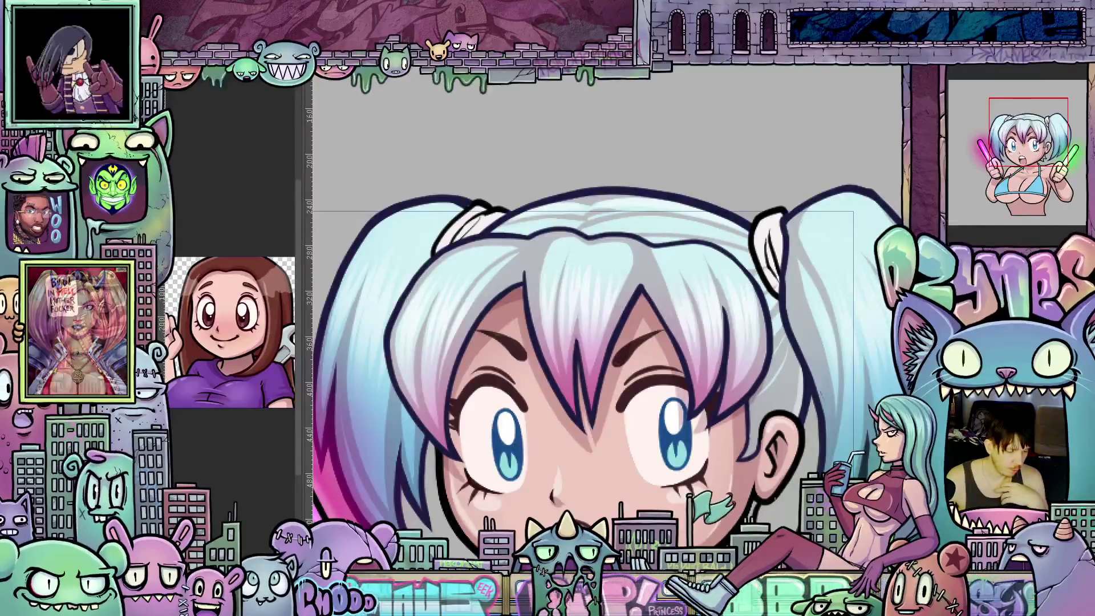
{"action": "left_click_drag", "start_coordinate": [822, 434], "coordinate": [739, 502]}
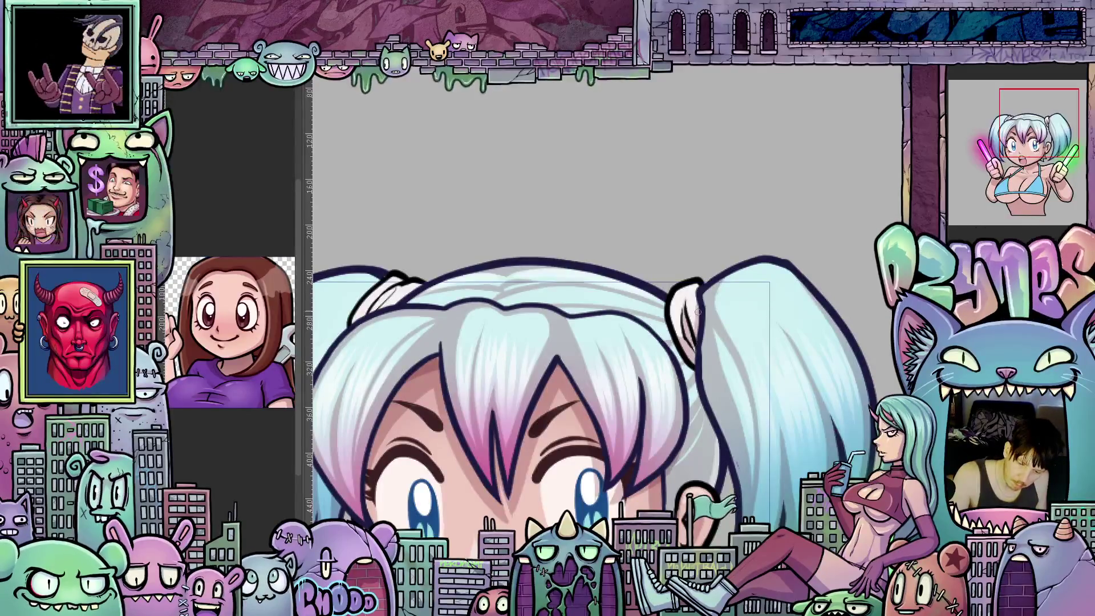
{"action": "scroll", "coordinate": [706, 369], "scroll_direction": "left", "scroll_amount": 3}
{"action": "scroll", "coordinate": [667, 350], "scroll_direction": "left", "scroll_amount": 2}
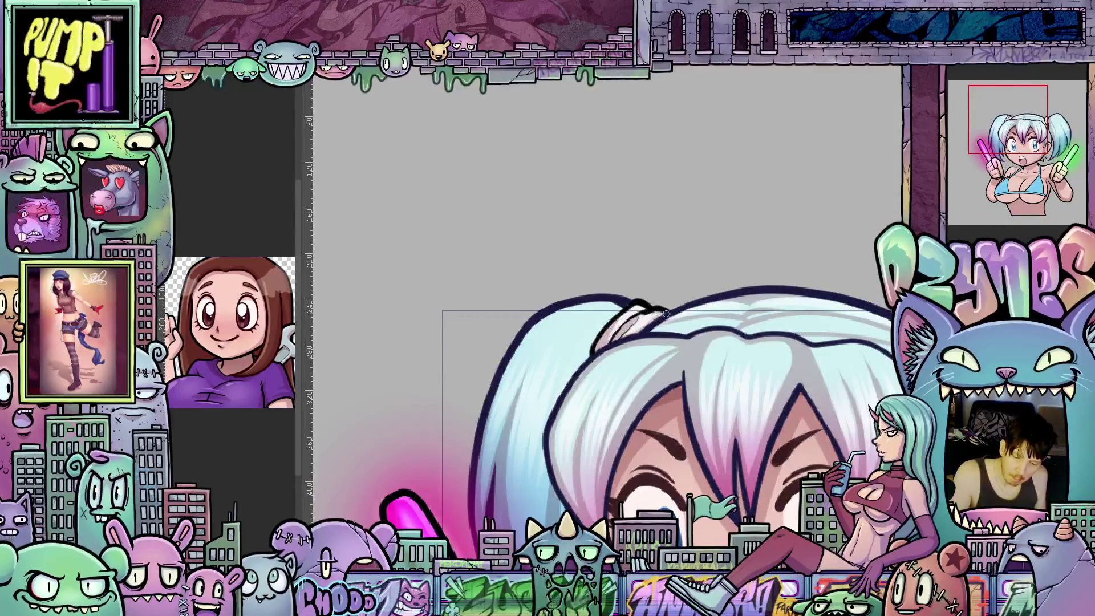
{"action": "scroll", "coordinate": [708, 326], "scroll_direction": "down", "scroll_amount": 2}
{"action": "scroll", "coordinate": [727, 351], "scroll_direction": "down", "scroll_amount": 2}
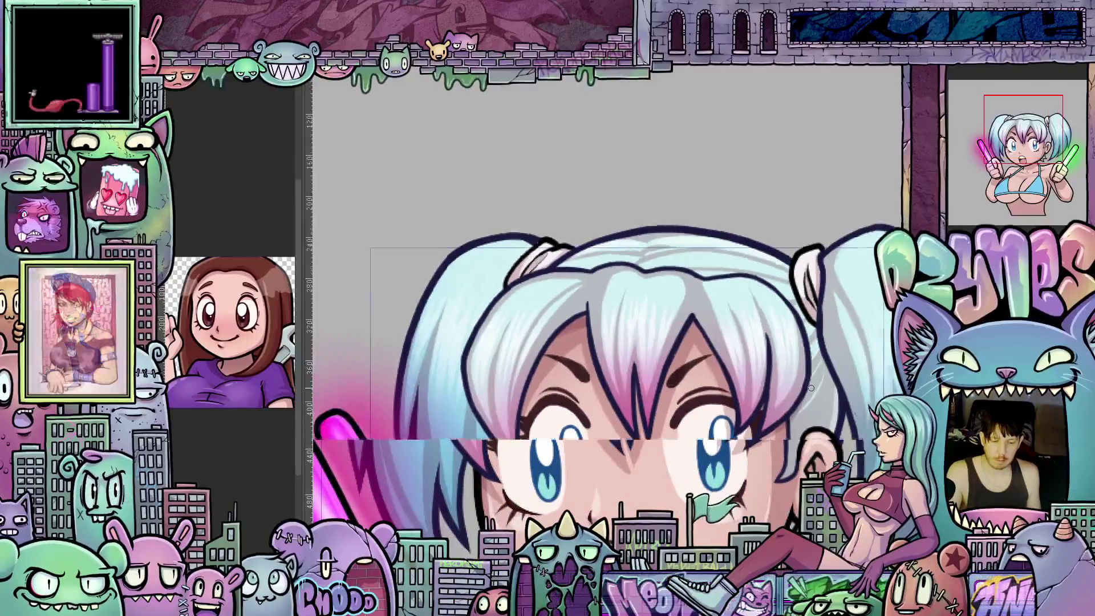
{"action": "scroll", "coordinate": [807, 414], "scroll_direction": "down", "scroll_amount": 2}
{"action": "left_click_drag", "start_coordinate": [807, 414], "coordinate": [791, 345]}
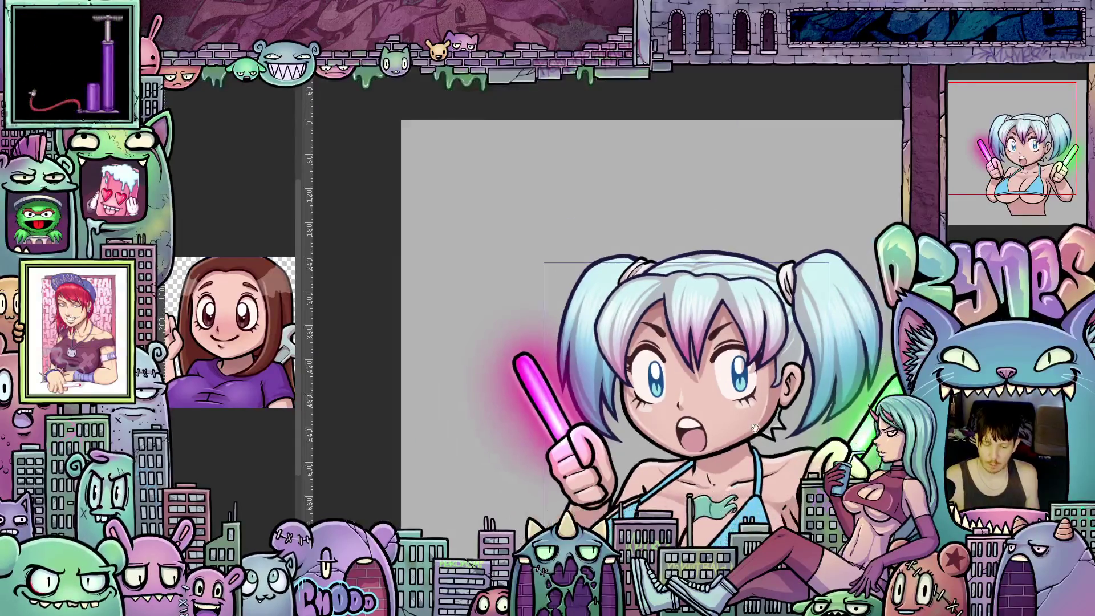
{"action": "scroll", "coordinate": [749, 422], "scroll_direction": "down", "scroll_amount": 1}
{"action": "left_click_drag", "start_coordinate": [748, 421], "coordinate": [774, 333]}
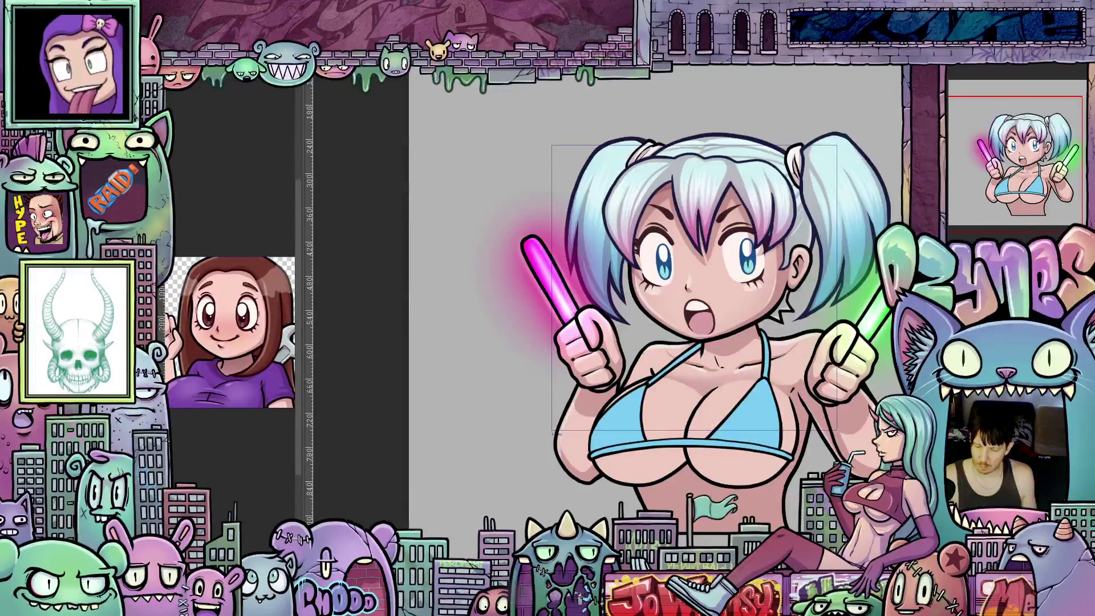
{"action": "left_click", "coordinate": [988, 80]}
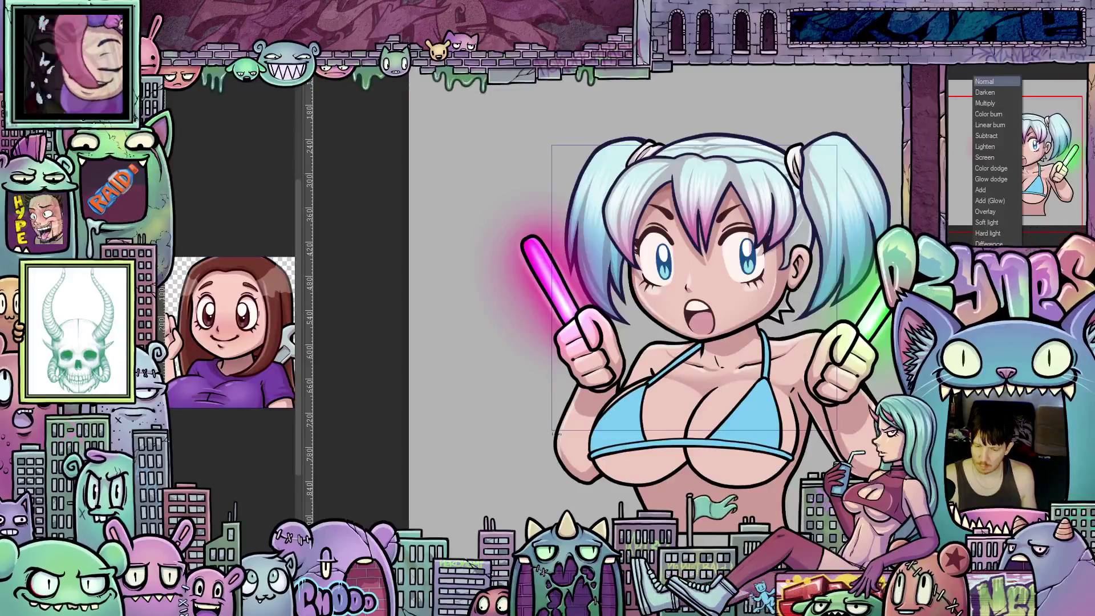
{"action": "left_click", "coordinate": [984, 103]}
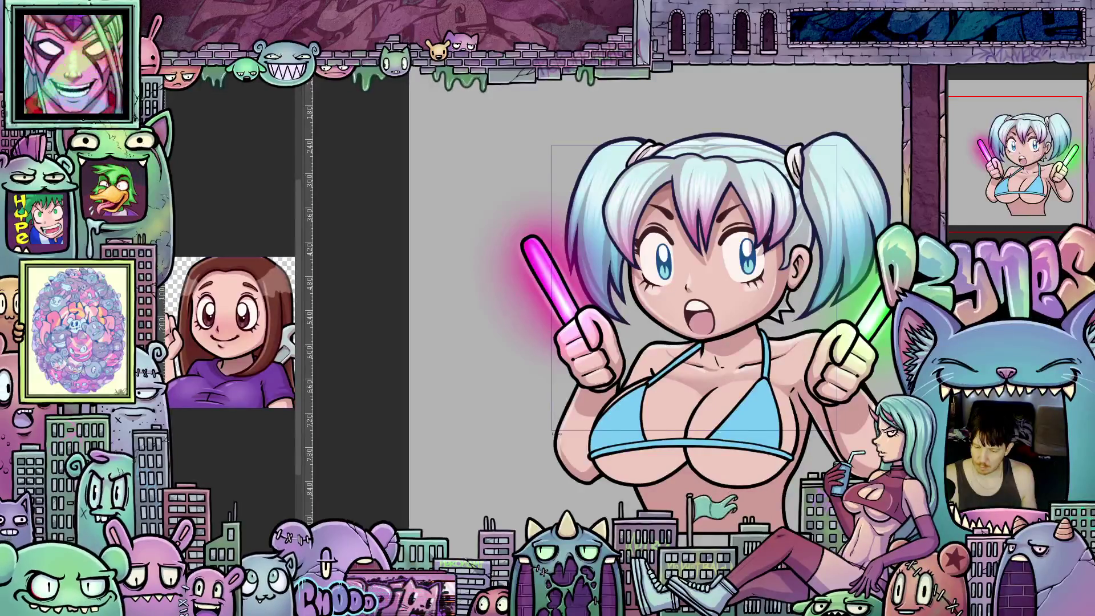
{"action": "scroll", "coordinate": [696, 447], "scroll_direction": "up", "scroll_amount": 2}
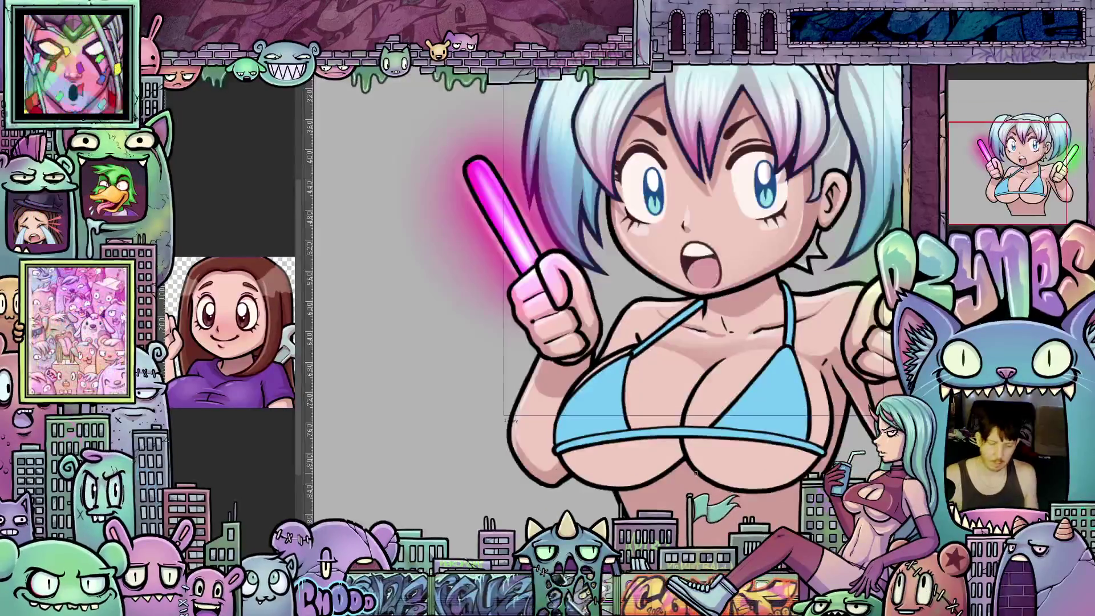
{"action": "left_click_drag", "start_coordinate": [684, 300], "coordinate": [642, 257]}
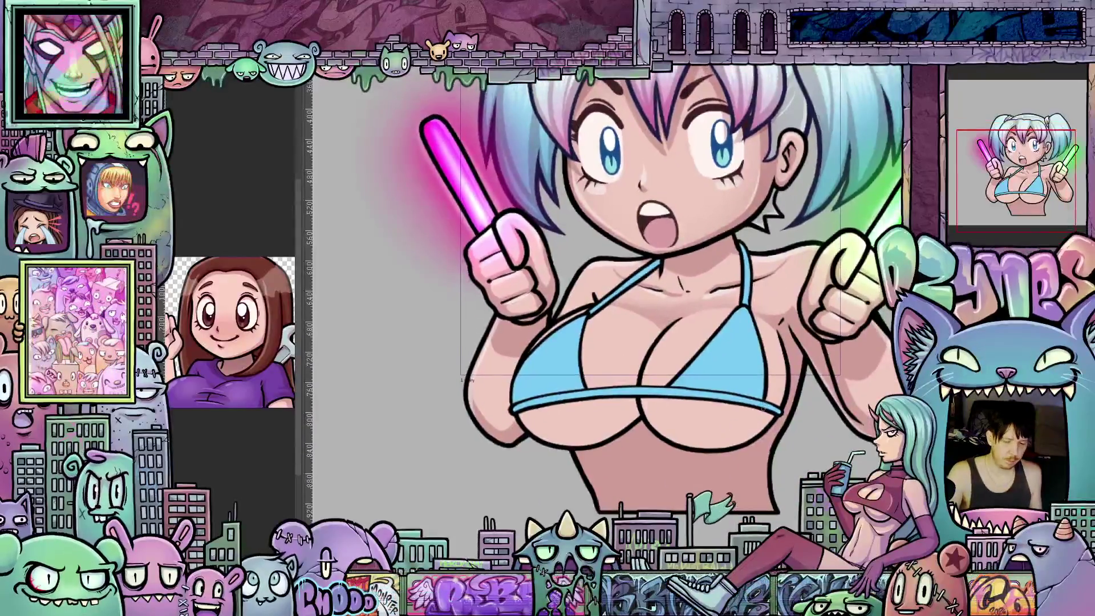
{"action": "left_click_drag", "start_coordinate": [760, 343], "coordinate": [722, 333]}
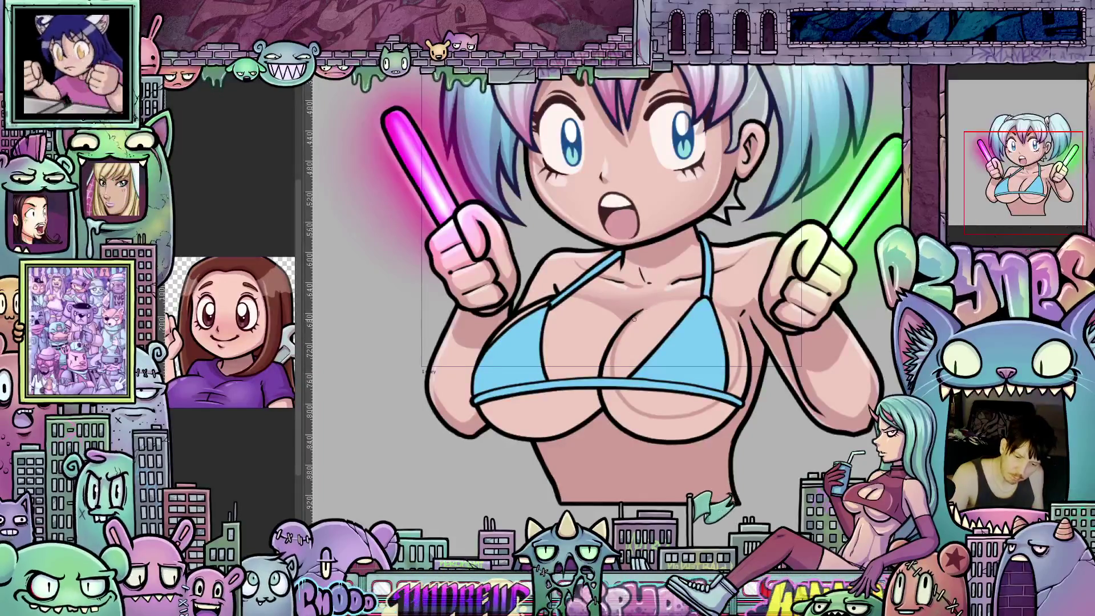
{"action": "mouse_move", "coordinate": [671, 309]}
{"action": "left_mouse_down"}
{"action": "mouse_move", "coordinate": [754, 393]}
{"action": "mouse_move", "coordinate": [834, 327]}
{"action": "left_mouse_up"}
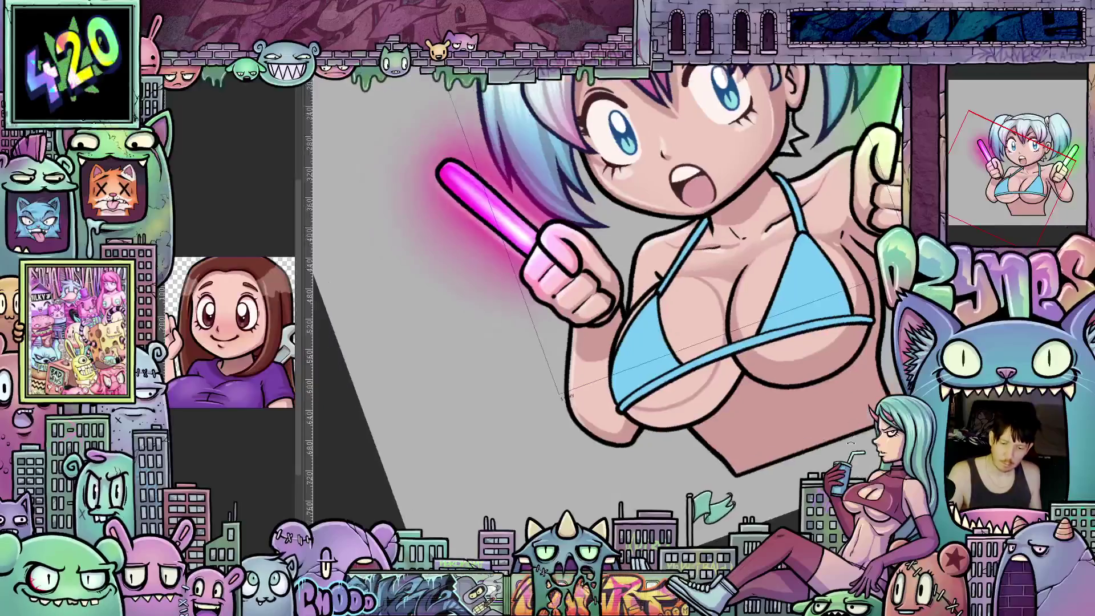
{"action": "left_click_drag", "start_coordinate": [818, 402], "coordinate": [700, 410]}
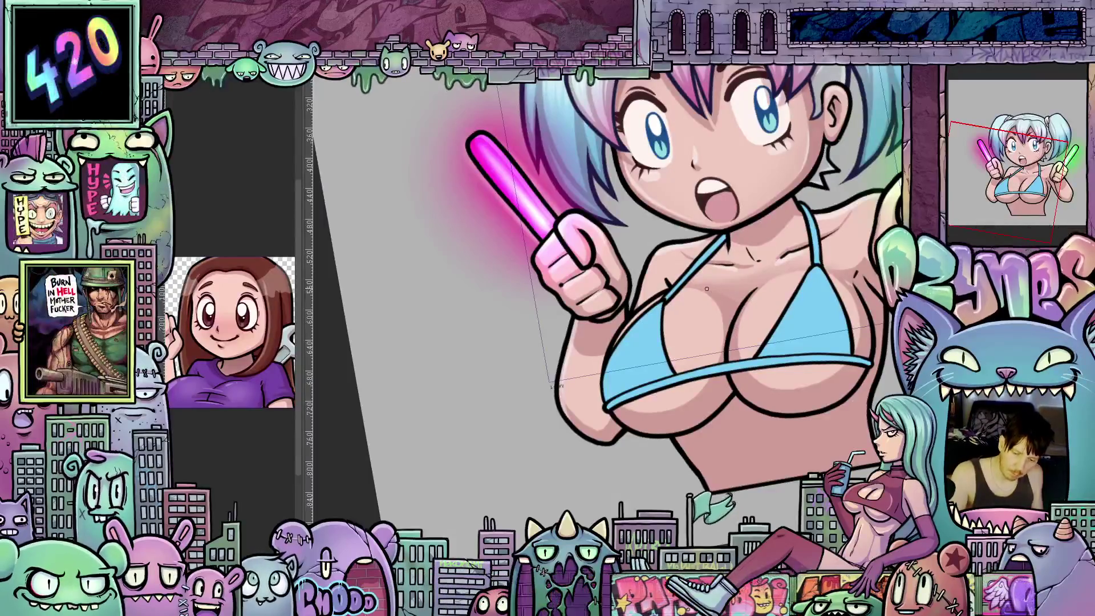
{"action": "left_click_drag", "start_coordinate": [796, 397], "coordinate": [655, 399]}
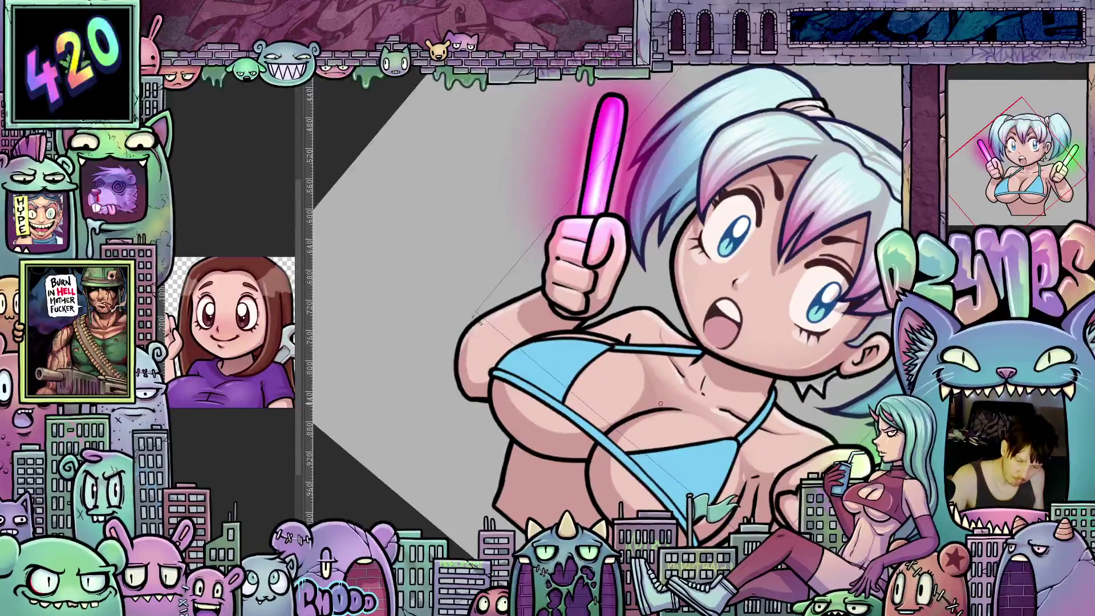
{"action": "left_click_drag", "start_coordinate": [638, 413], "coordinate": [661, 352]}
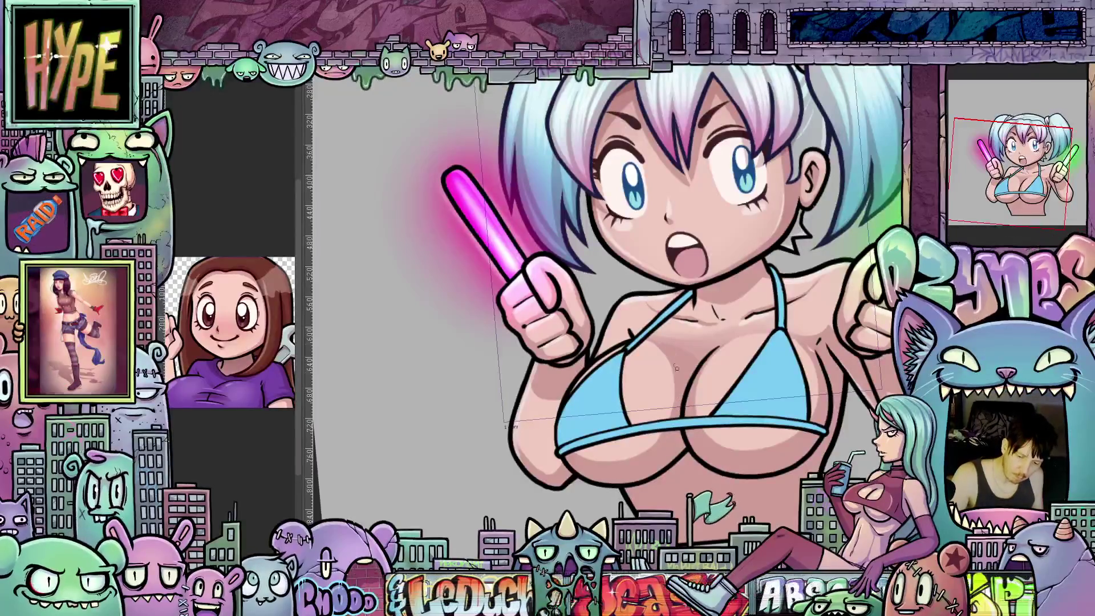
{"action": "left_click_drag", "start_coordinate": [739, 444], "coordinate": [633, 395]}
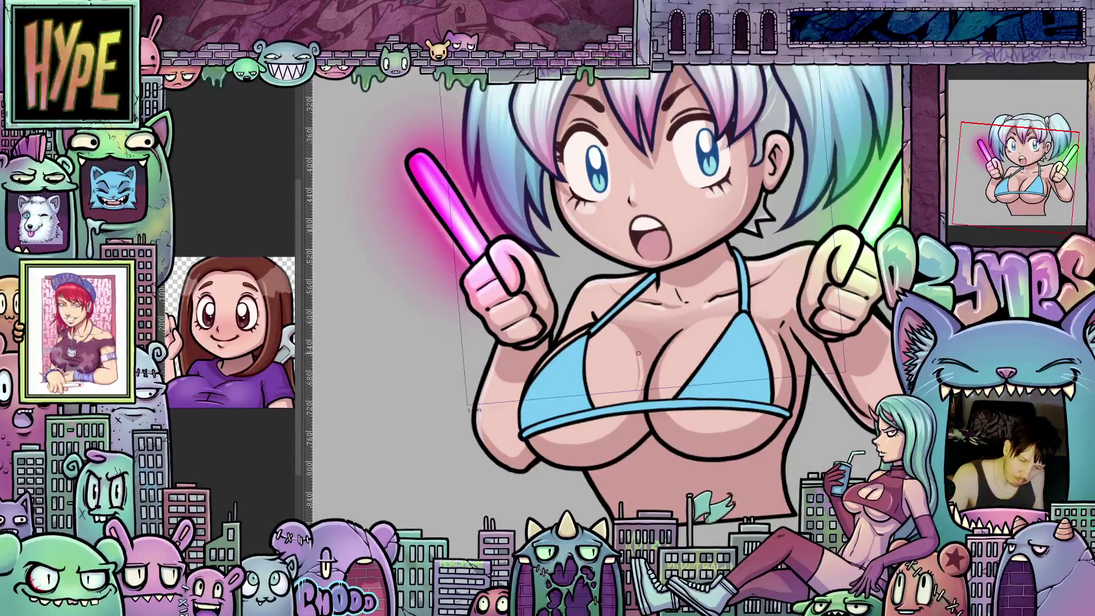
{"action": "scroll", "coordinate": [624, 334], "scroll_direction": "up", "scroll_amount": 1}
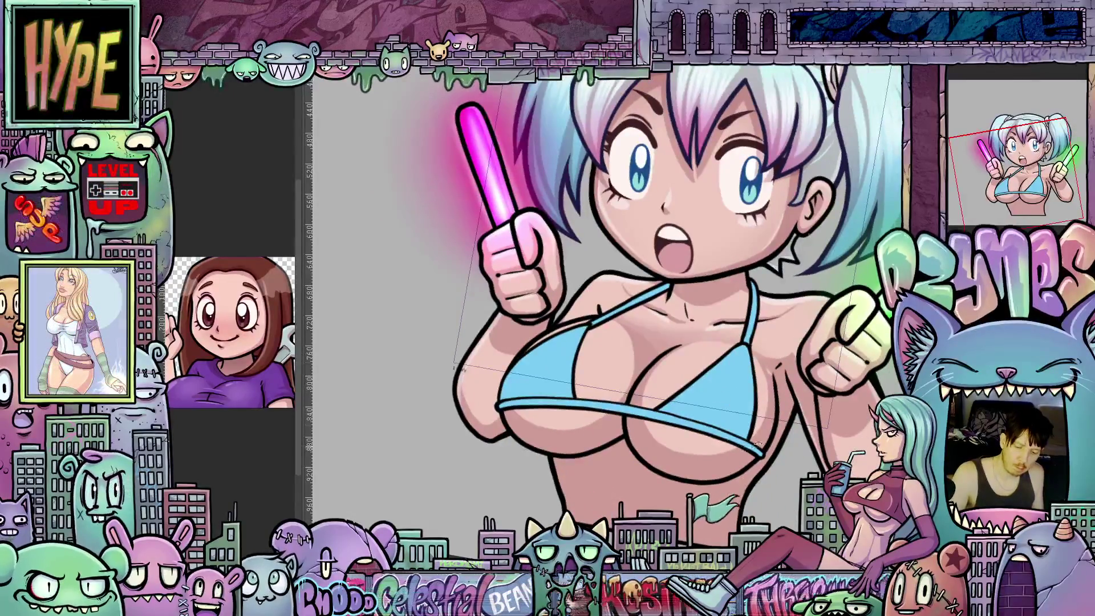
{"action": "left_click_drag", "start_coordinate": [629, 379], "coordinate": [716, 358]}
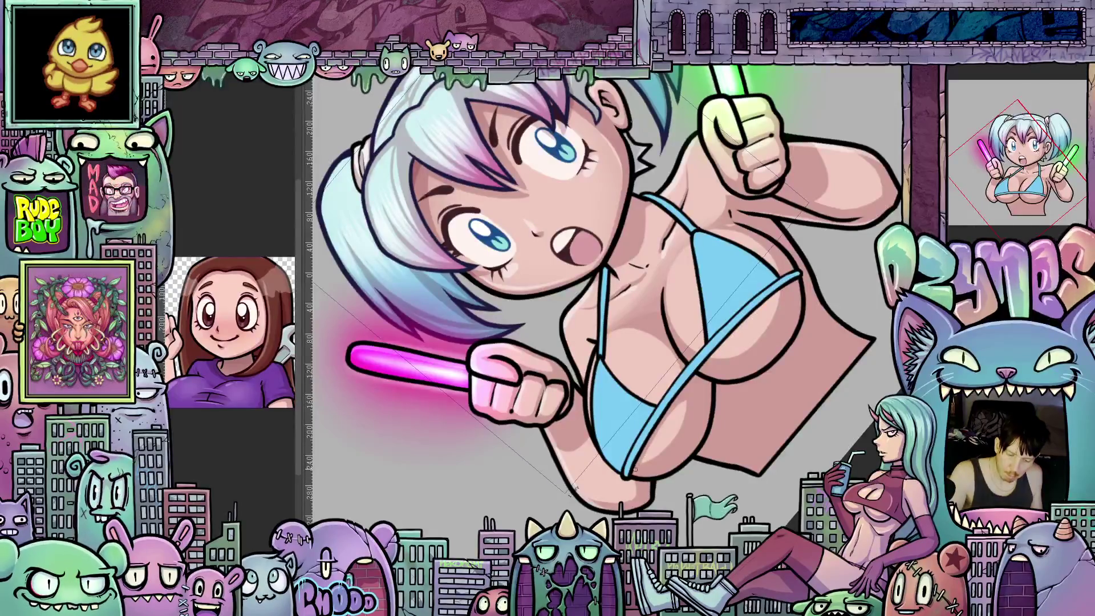
{"action": "left_click_drag", "start_coordinate": [599, 385], "coordinate": [640, 405]}
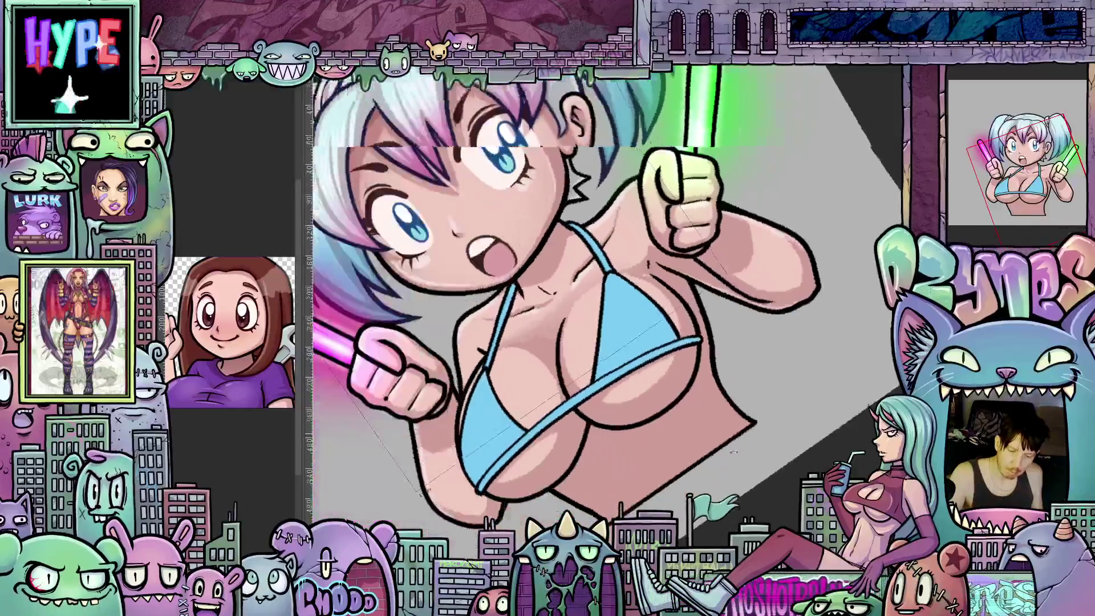
{"action": "left_click_drag", "start_coordinate": [687, 308], "coordinate": [651, 360]}
{"action": "scroll", "coordinate": [651, 360], "scroll_direction": "up", "scroll_amount": 2}
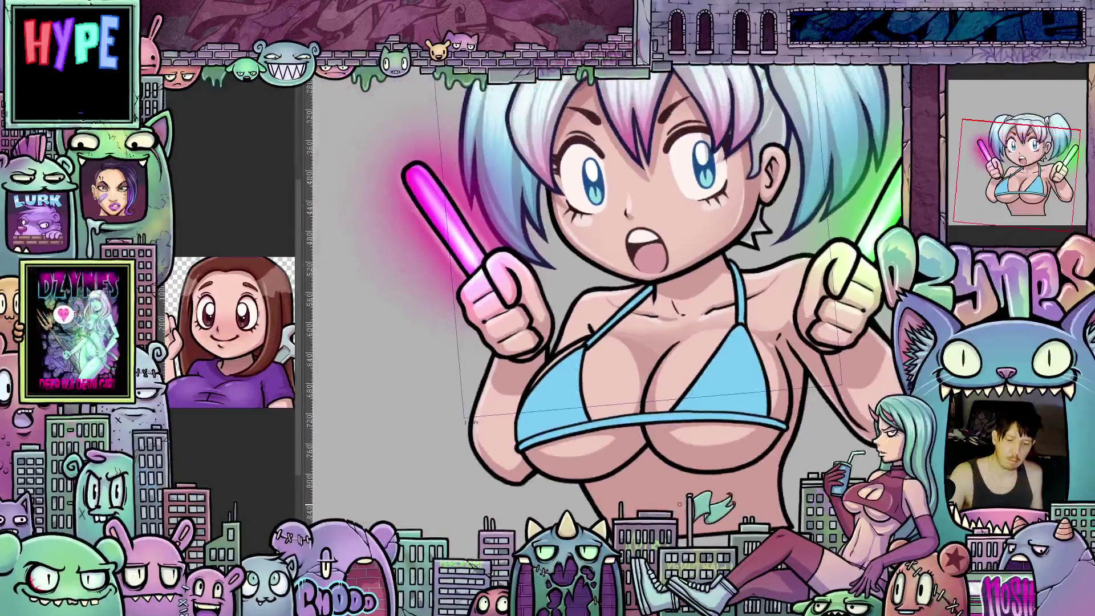
{"action": "left_click_drag", "start_coordinate": [684, 505], "coordinate": [763, 316]}
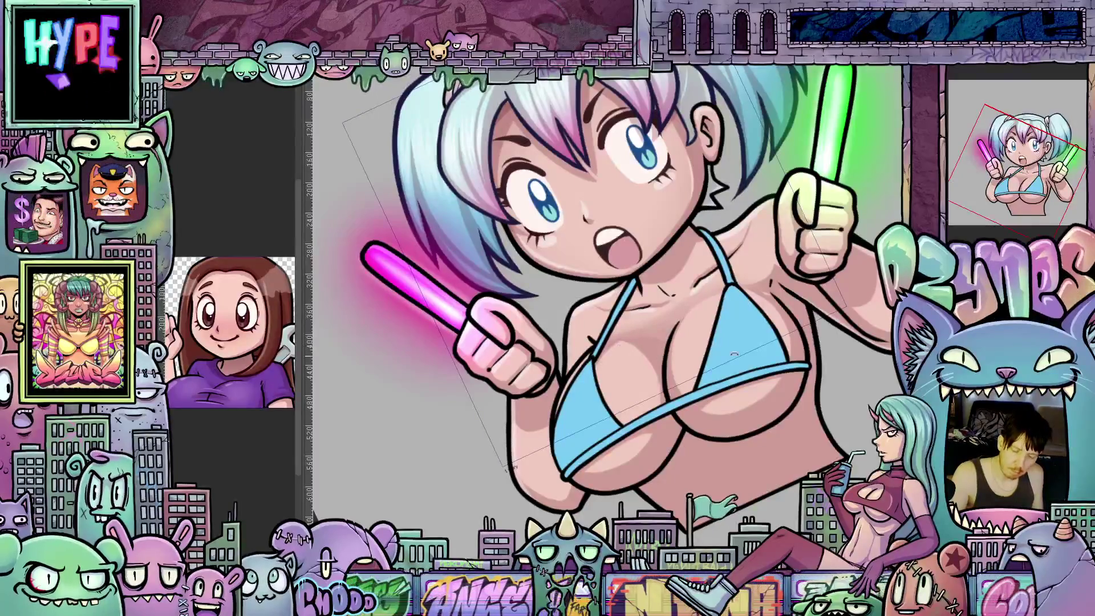
{"action": "key", "text": "Escape"}
{"action": "scroll", "coordinate": [736, 360], "scroll_direction": "up", "scroll_amount": 1}
{"action": "scroll", "coordinate": [748, 390], "scroll_direction": "up", "scroll_amount": 1}
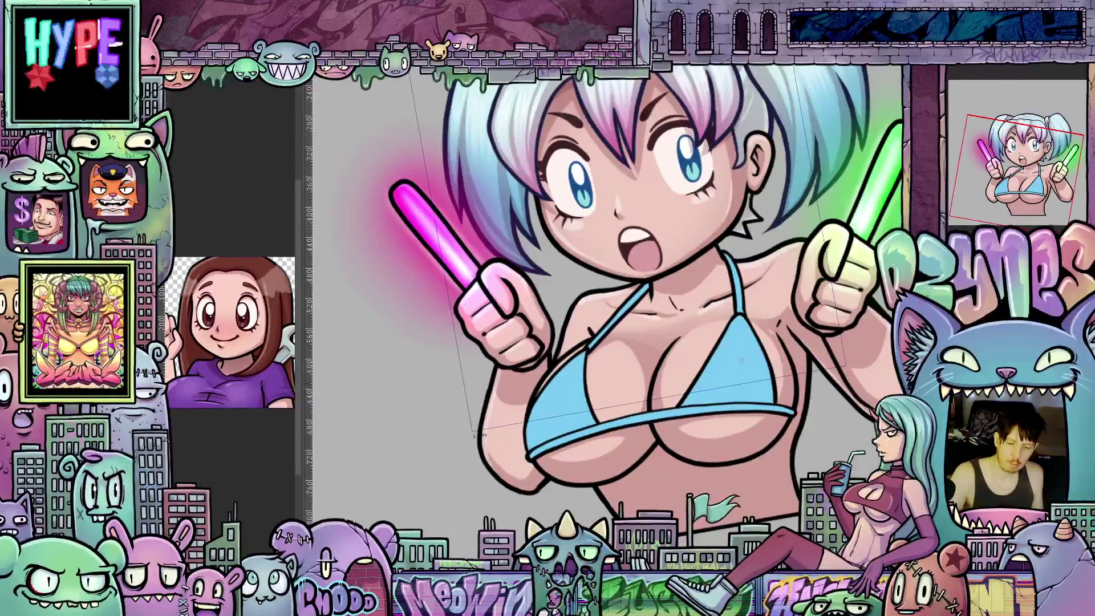
{"action": "scroll", "coordinate": [740, 360], "scroll_direction": "up", "scroll_amount": 1}
{"action": "scroll", "coordinate": [738, 443], "scroll_direction": "up", "scroll_amount": 1}
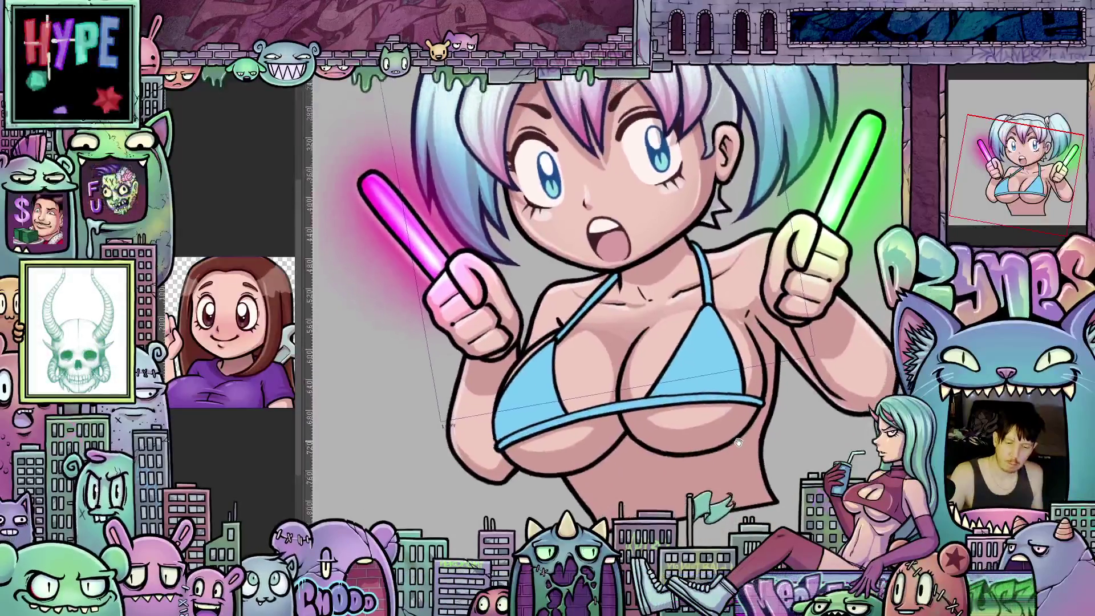
{"action": "scroll", "coordinate": [740, 438], "scroll_direction": "down", "scroll_amount": 1}
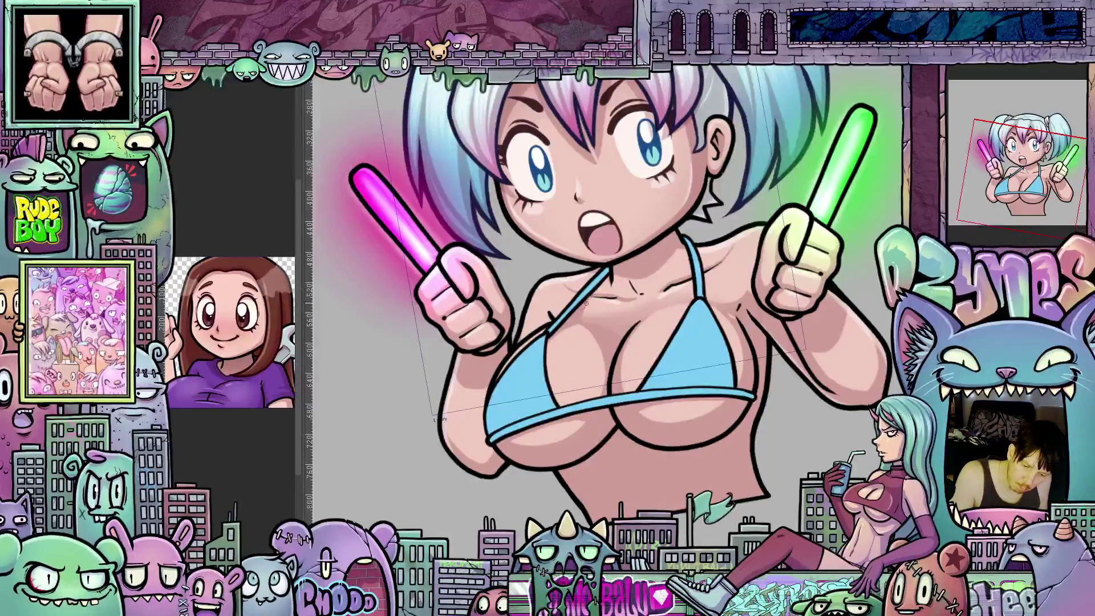
{"action": "scroll", "coordinate": [612, 273], "scroll_direction": "up", "scroll_amount": 1}
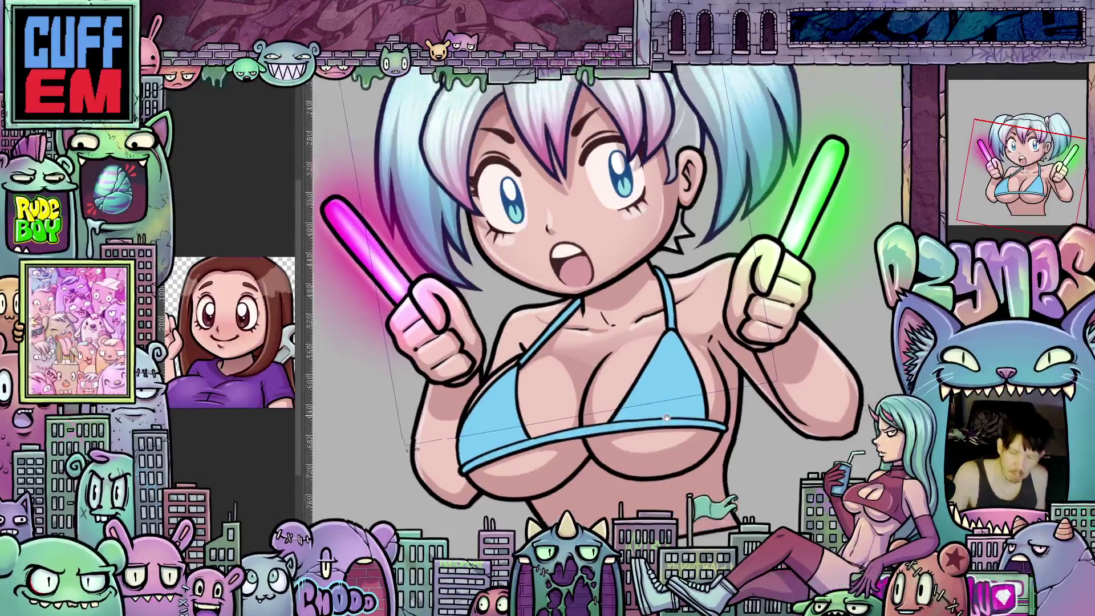
{"action": "scroll", "coordinate": [635, 330], "scroll_direction": "up", "scroll_amount": 1}
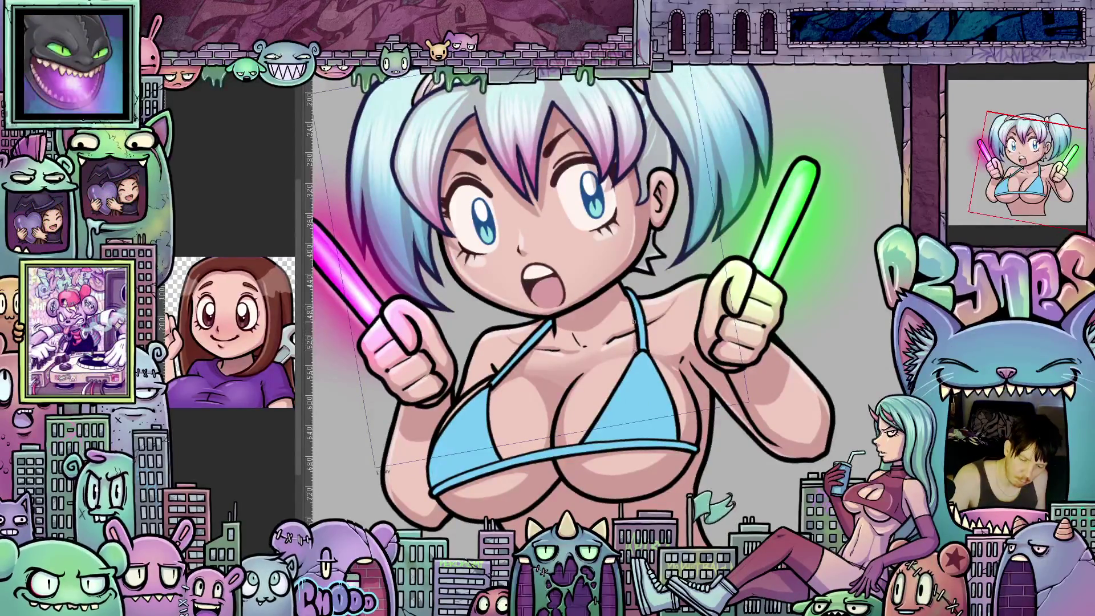
{"action": "left_click_drag", "start_coordinate": [636, 350], "coordinate": [756, 400]}
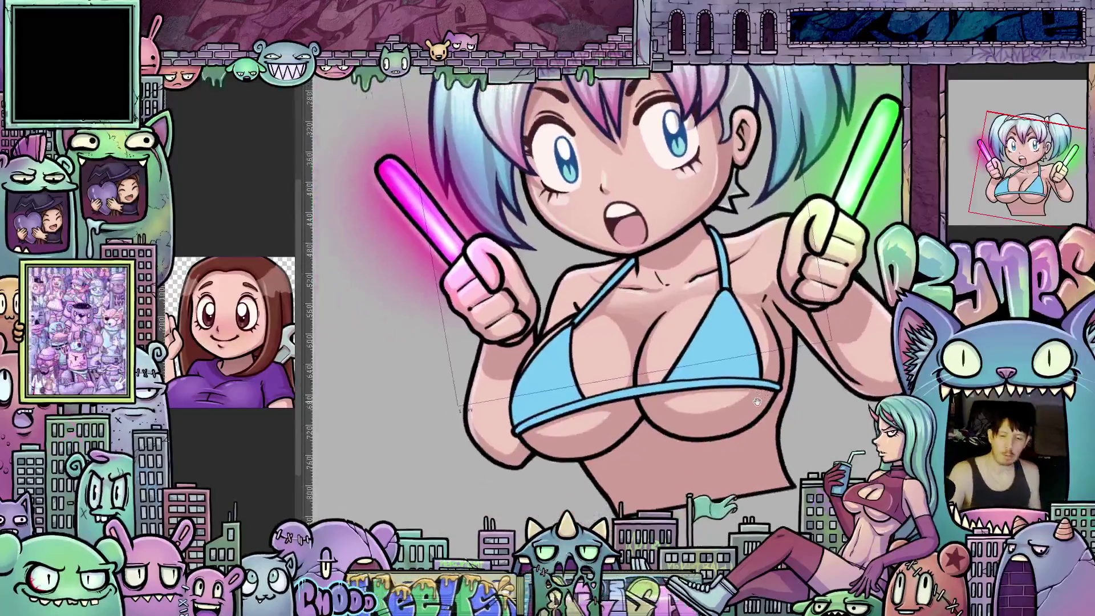
{"action": "scroll", "coordinate": [756, 401], "scroll_direction": "down", "scroll_amount": 1}
{"action": "scroll", "coordinate": [756, 400], "scroll_direction": "down", "scroll_amount": 1}
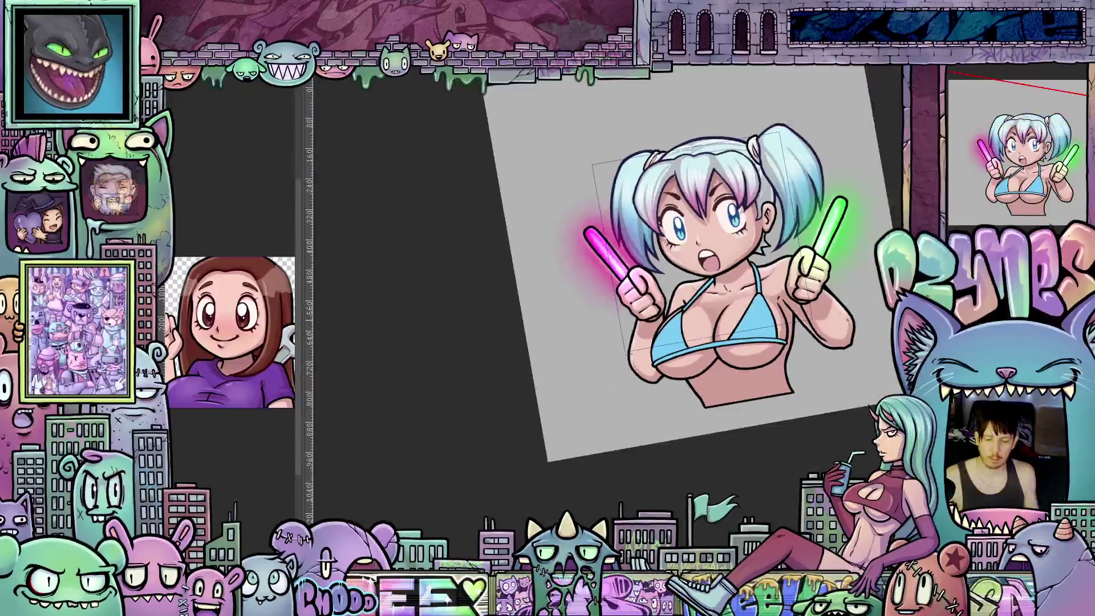
{"action": "mouse_move", "coordinate": [861, 313]}
{"action": "left_mouse_down"}
{"action": "mouse_move", "coordinate": [863, 340]}
{"action": "mouse_move", "coordinate": [856, 326]}
{"action": "left_mouse_up"}
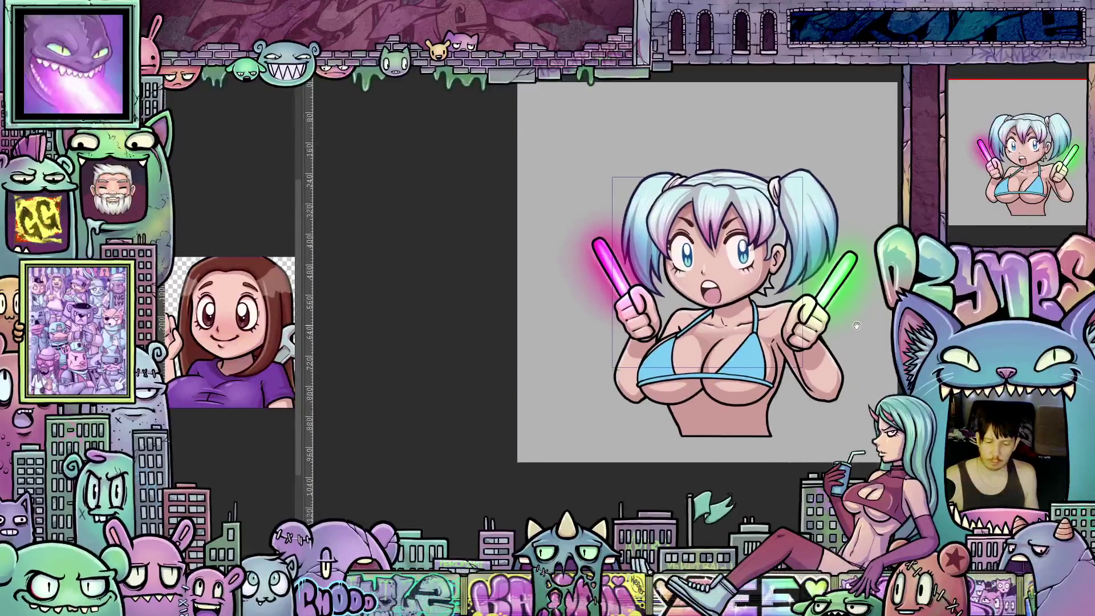
{"action": "scroll", "coordinate": [848, 324], "scroll_direction": "up", "scroll_amount": 1}
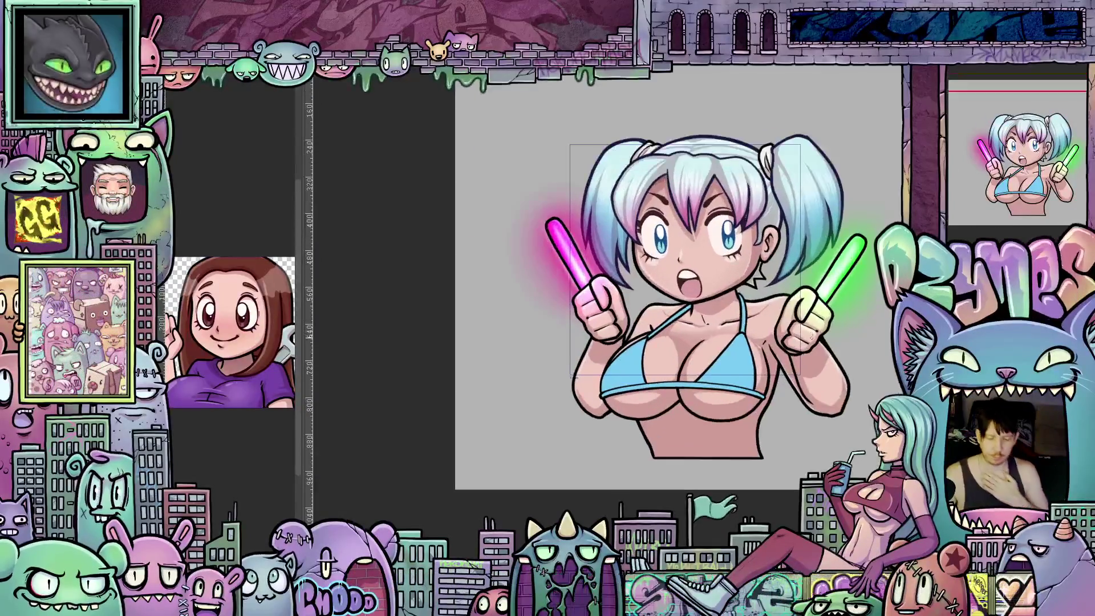
{"action": "scroll", "coordinate": [779, 363], "scroll_direction": "up", "scroll_amount": 1}
{"action": "scroll", "coordinate": [719, 376], "scroll_direction": "up", "scroll_amount": 1}
{"action": "scroll", "coordinate": [650, 393], "scroll_direction": "up", "scroll_amount": 2}
{"action": "scroll", "coordinate": [581, 415], "scroll_direction": "up", "scroll_amount": 1}
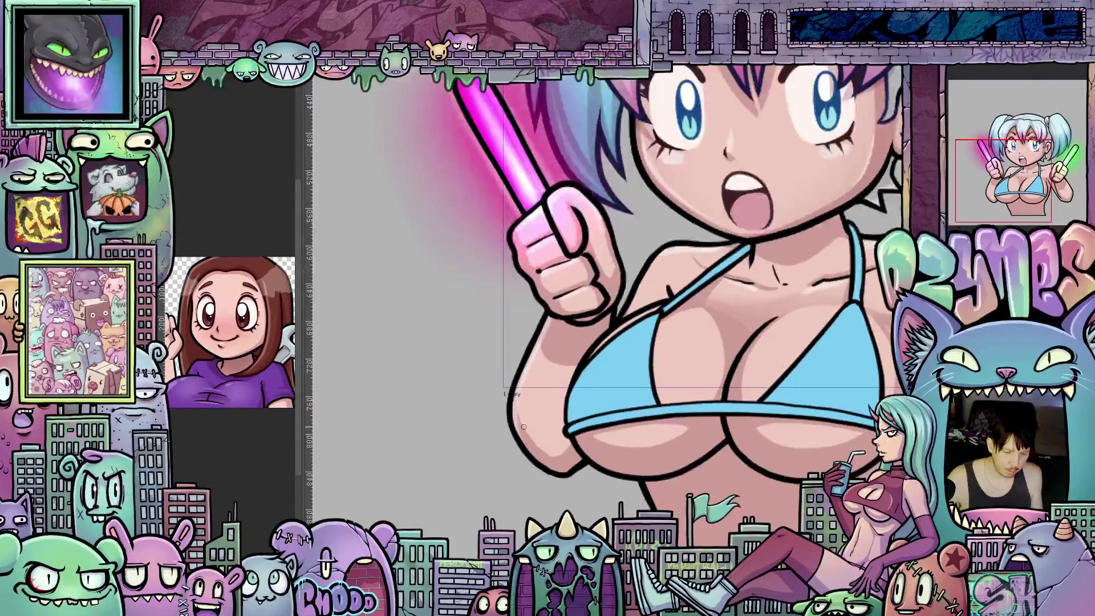
{"action": "scroll", "coordinate": [535, 429], "scroll_direction": "down", "scroll_amount": 1}
{"action": "scroll", "coordinate": [552, 445], "scroll_direction": "down", "scroll_amount": 1}
{"action": "scroll", "coordinate": [569, 462], "scroll_direction": "down", "scroll_amount": 2}
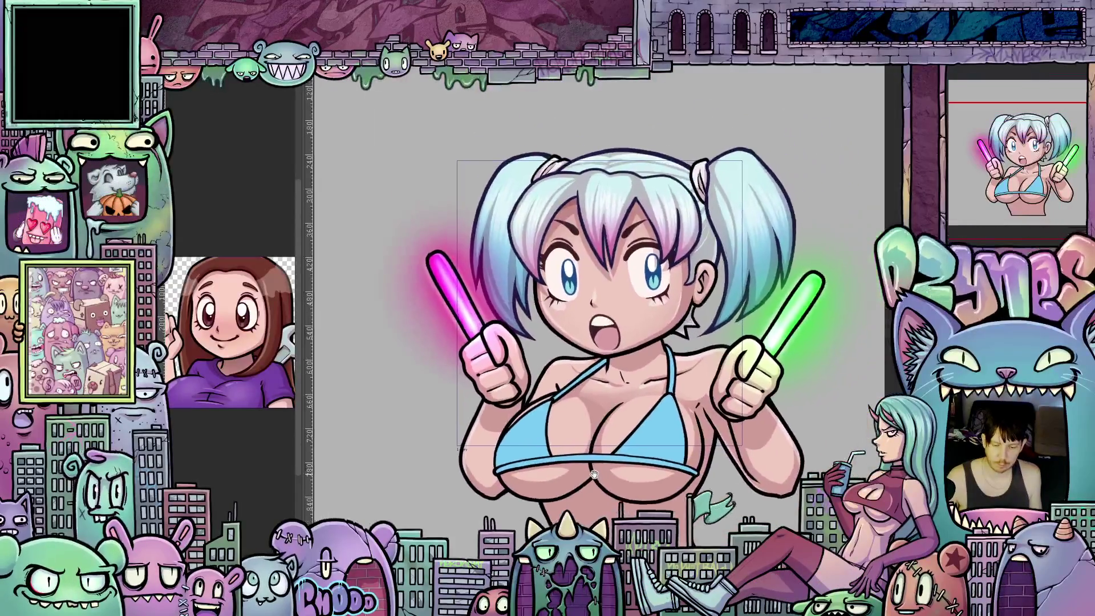
{"action": "scroll", "coordinate": [597, 485], "scroll_direction": "down", "scroll_amount": 1}
{"action": "left_click_drag", "start_coordinate": [596, 485], "coordinate": [648, 411]}
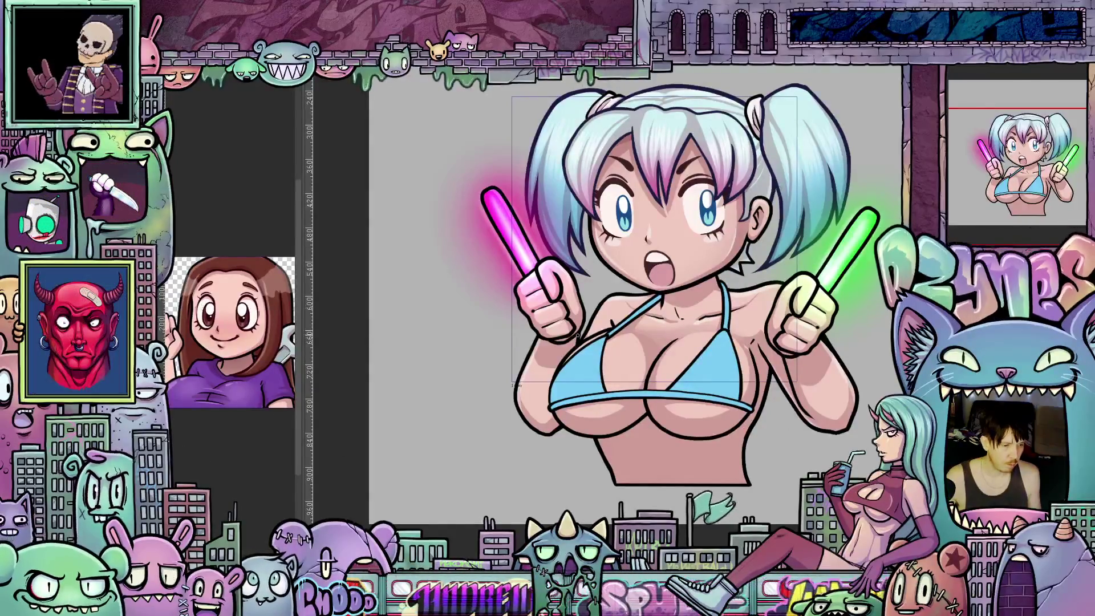
{"action": "left_click_drag", "start_coordinate": [633, 290], "coordinate": [598, 256]}
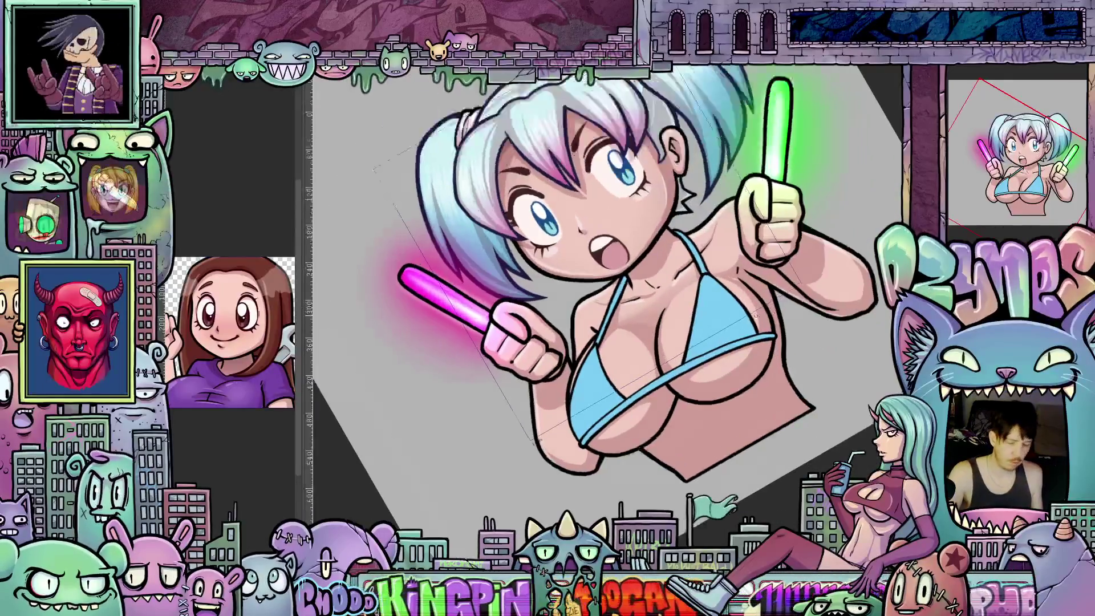
{"action": "scroll", "coordinate": [652, 295], "scroll_direction": "up", "scroll_amount": 2}
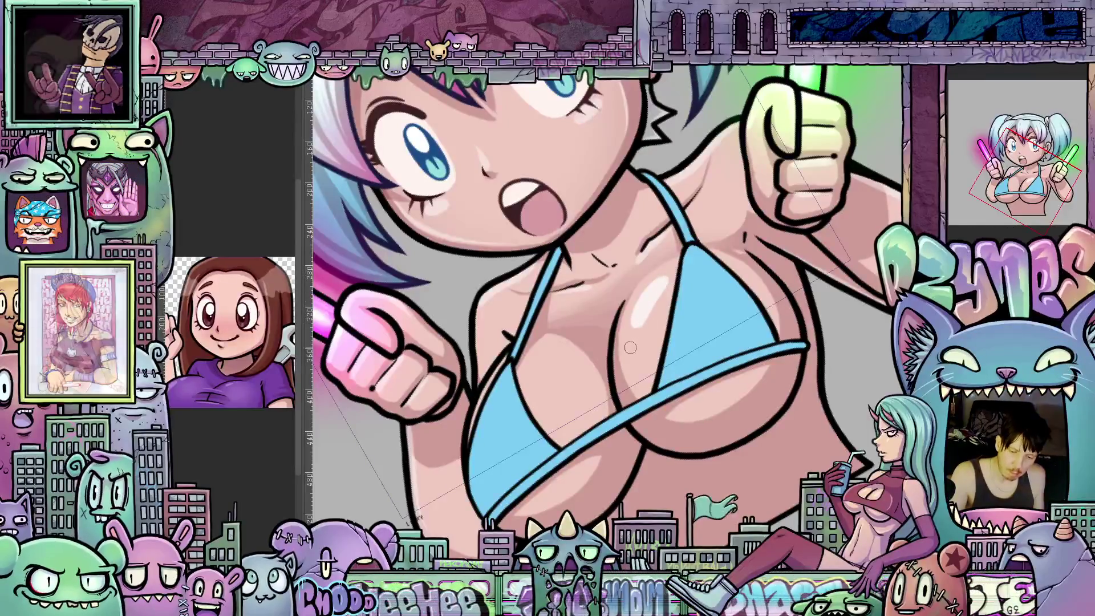
Step: Tilt, enlarge and rotate the view around the torso for the chest highlights
{"action": "key", "text": "ctrl+minus"}
{"action": "mouse_move", "coordinate": [350, 389]}
{"action": "left_mouse_down"}
{"action": "mouse_move", "coordinate": [728, 377]}
{"action": "mouse_move", "coordinate": [559, 280]}
{"action": "left_mouse_up"}
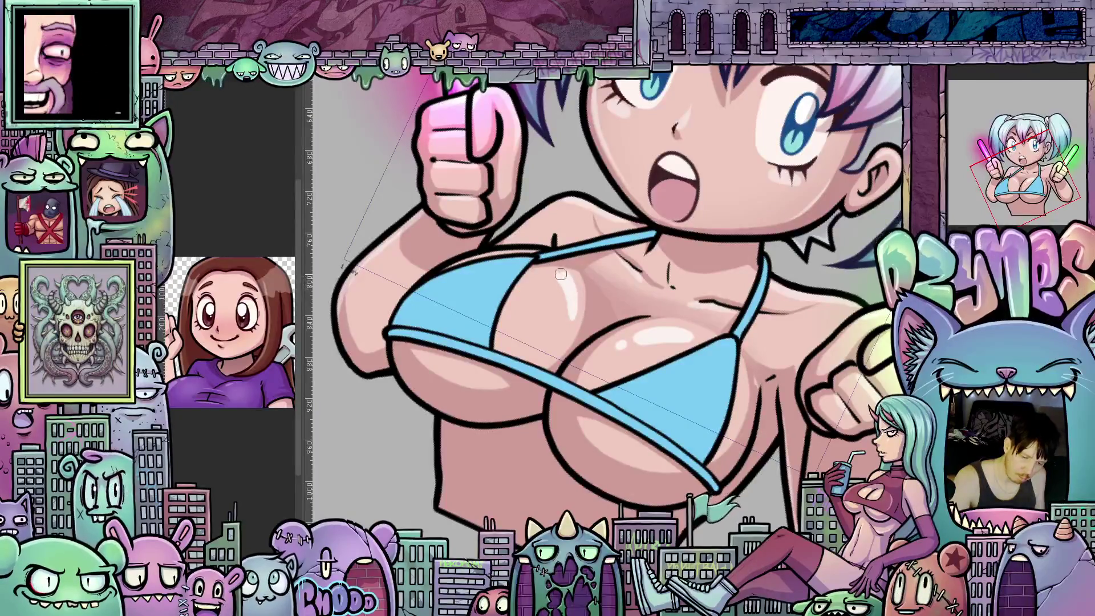
{"action": "left_click_drag", "start_coordinate": [560, 292], "coordinate": [762, 406]}
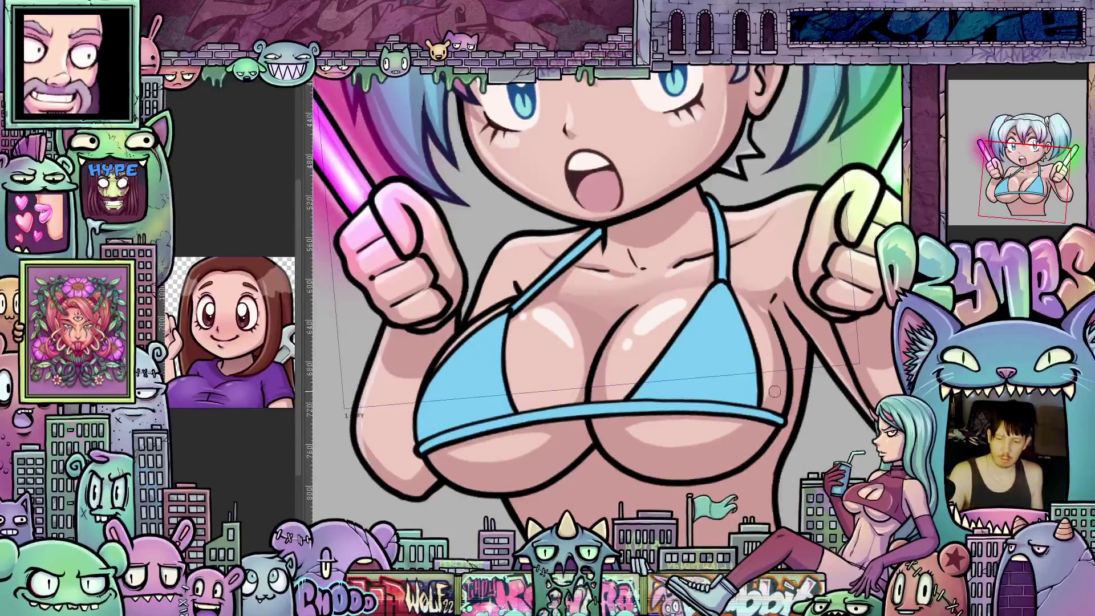
{"action": "scroll", "coordinate": [767, 408], "scroll_direction": "down", "scroll_amount": 3}
{"action": "scroll", "coordinate": [772, 408], "scroll_direction": "down", "scroll_amount": 2}
{"action": "scroll", "coordinate": [755, 406], "scroll_direction": "up", "scroll_amount": 2}
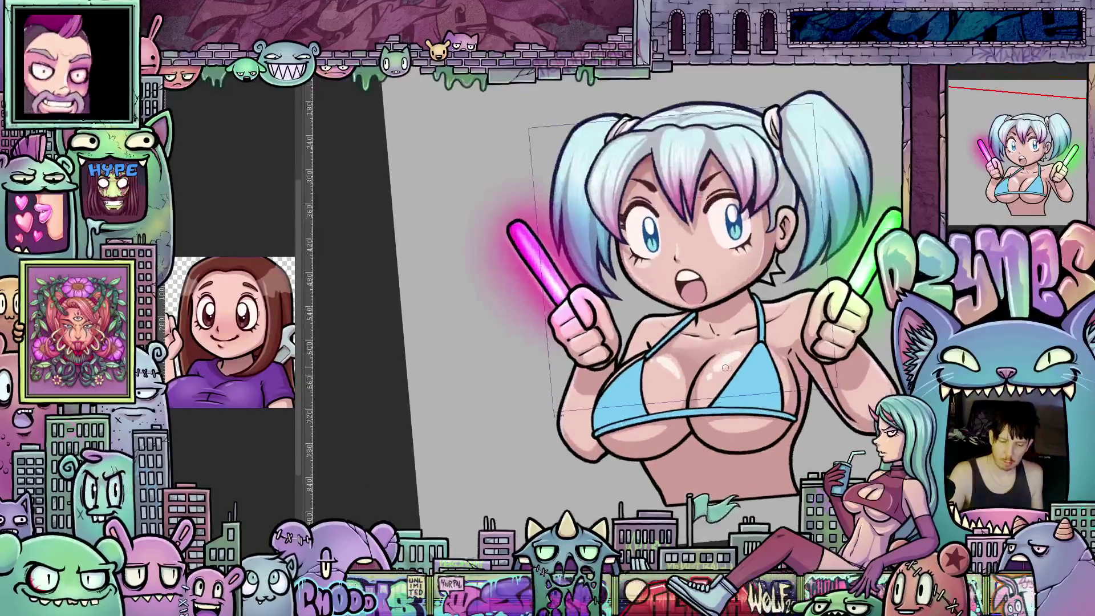
{"action": "scroll", "coordinate": [744, 386], "scroll_direction": "up", "scroll_amount": 2}
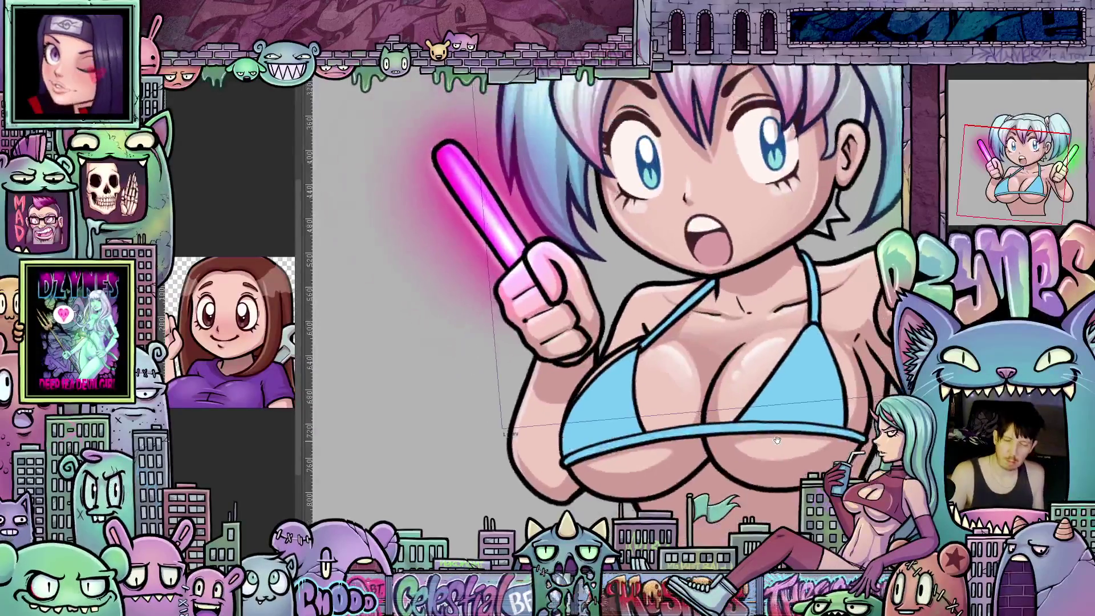
Step: Rotate the view close to the chest for blending, then reset it upright on the whole character
{"action": "mouse_move", "coordinate": [728, 458]}
{"action": "left_mouse_down"}
{"action": "mouse_move", "coordinate": [631, 342]}
{"action": "mouse_move", "coordinate": [774, 300]}
{"action": "left_mouse_up"}
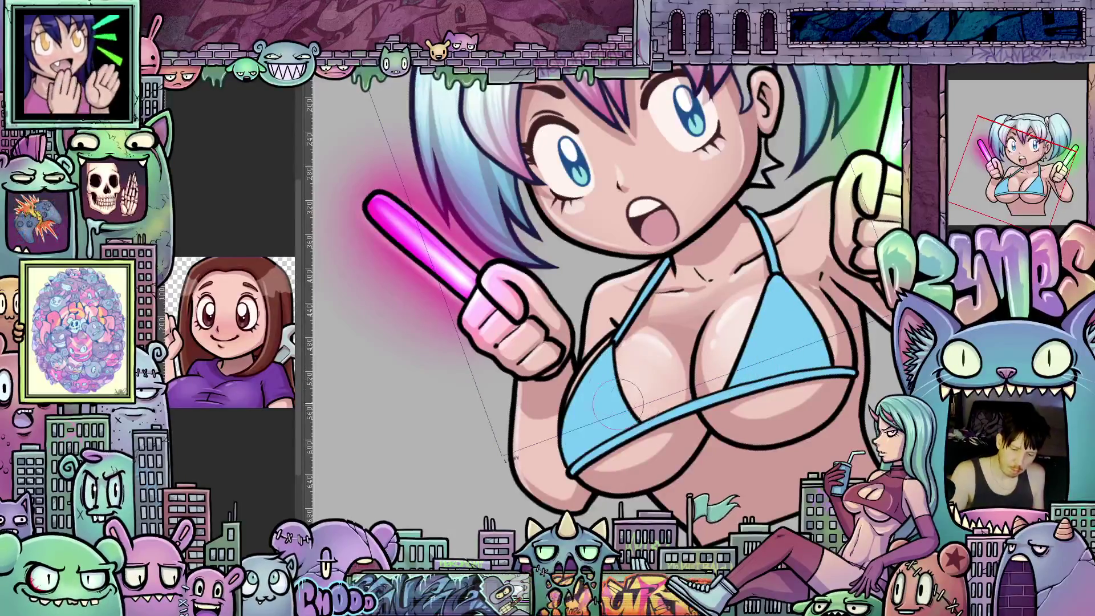
{"action": "left_click_drag", "start_coordinate": [805, 419], "coordinate": [750, 346]}
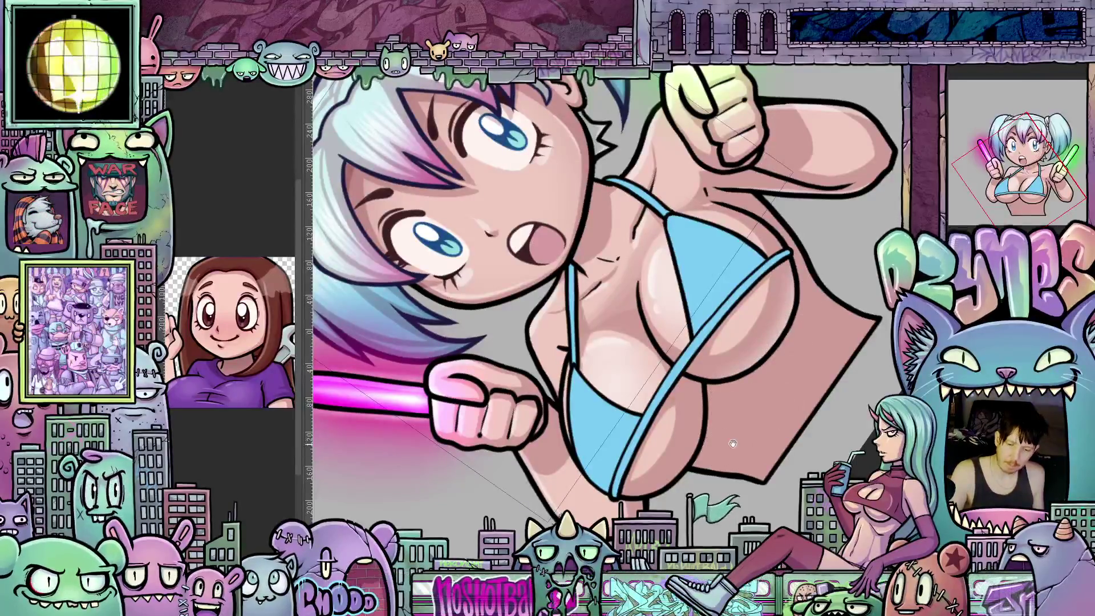
{"action": "scroll", "coordinate": [733, 443], "scroll_direction": "down", "scroll_amount": 2}
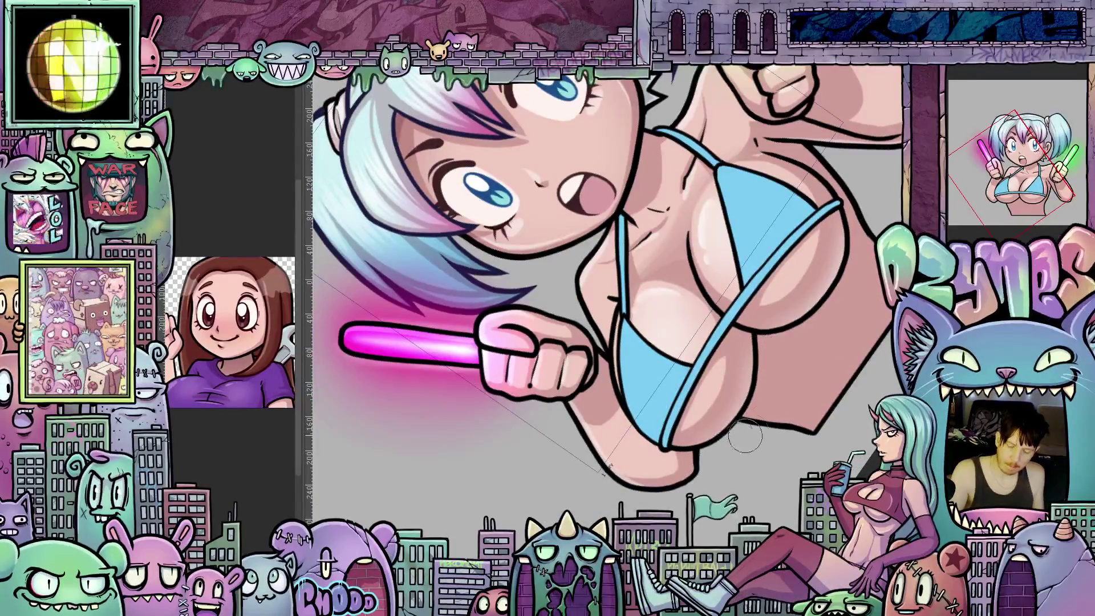
{"action": "key", "text": "Escape"}
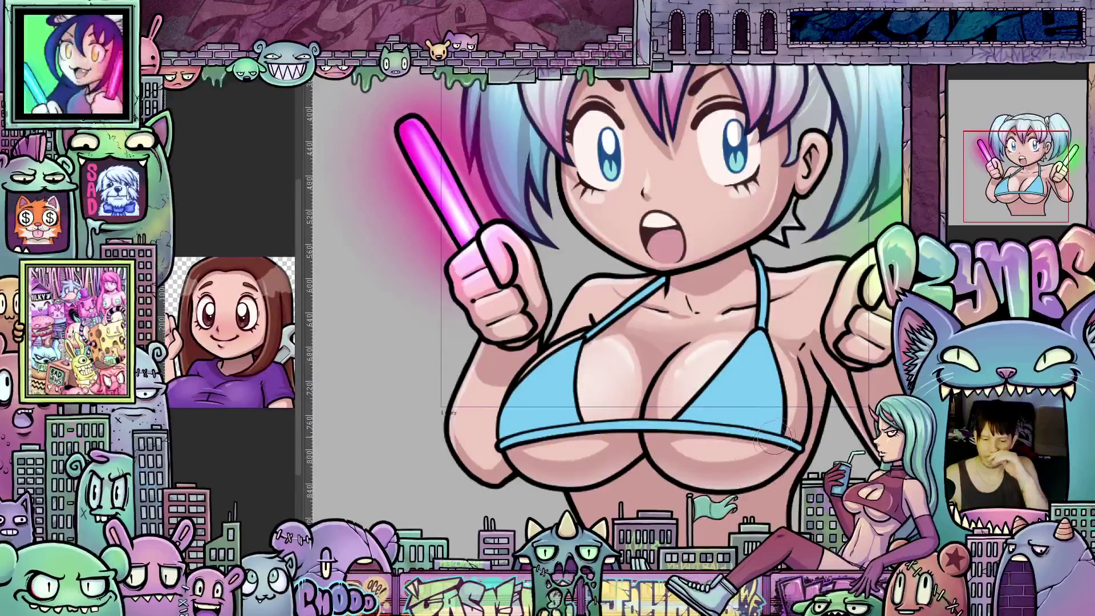
{"action": "left_click_drag", "start_coordinate": [774, 436], "coordinate": [834, 429]}
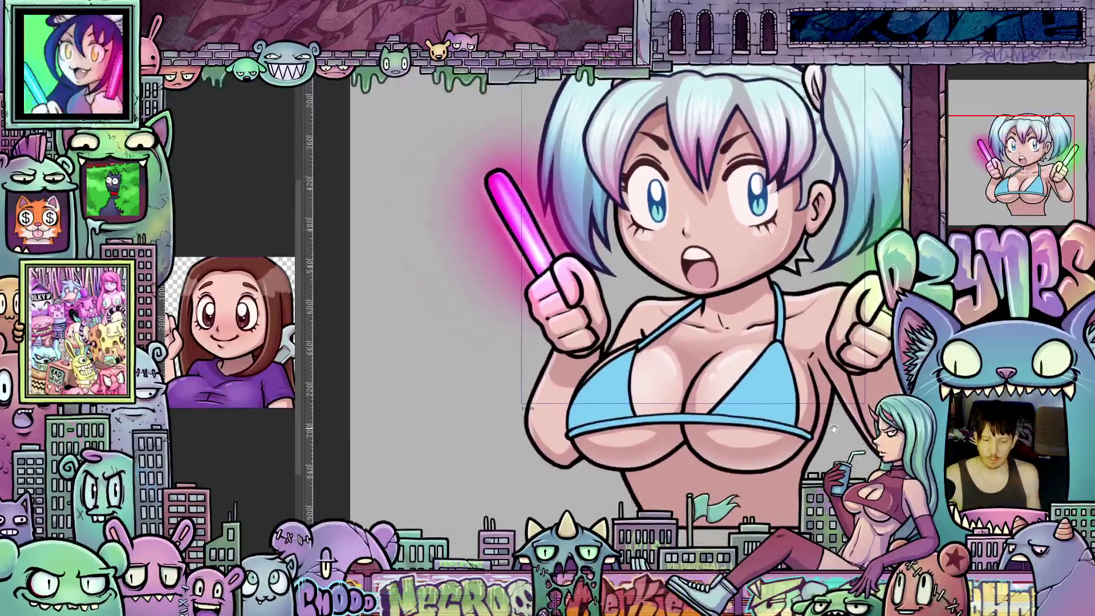
{"action": "left_click_drag", "start_coordinate": [835, 430], "coordinate": [821, 445]}
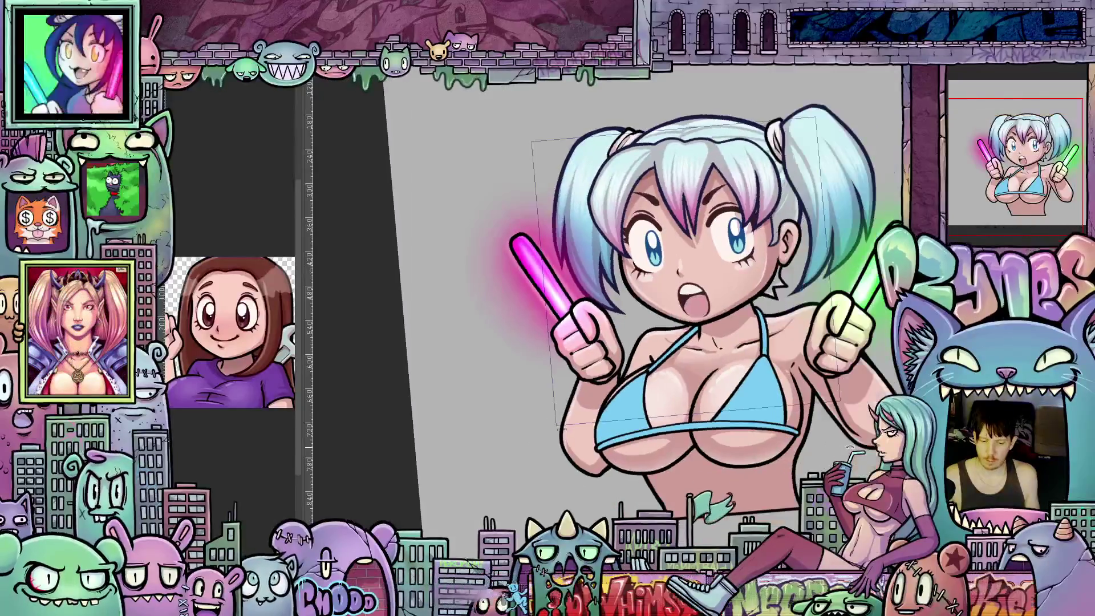
{"action": "scroll", "coordinate": [817, 442], "scroll_direction": "up", "scroll_amount": 1}
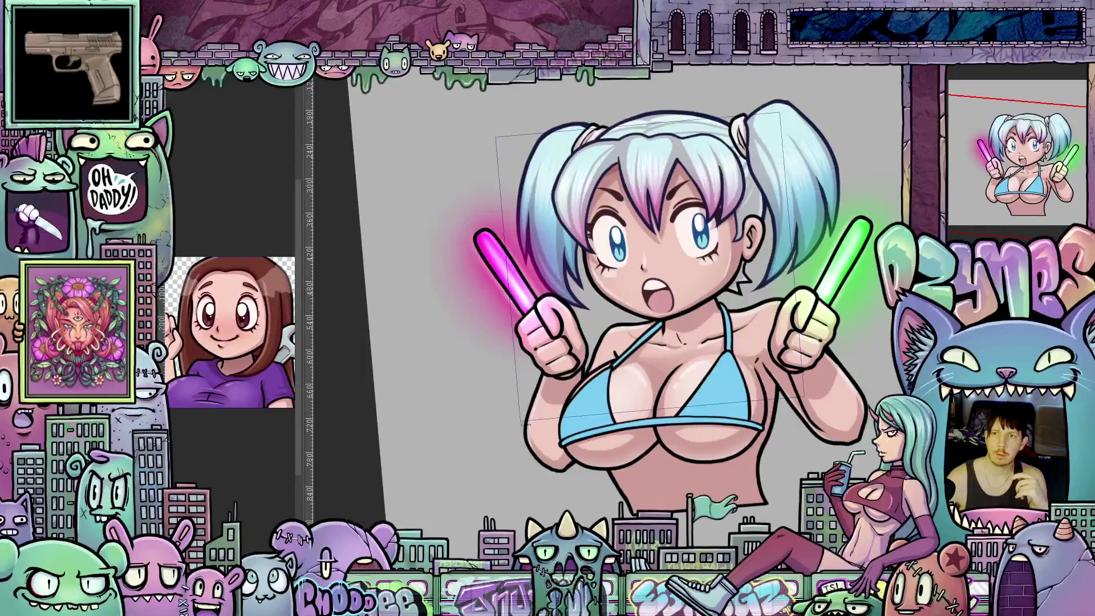
{"action": "scroll", "coordinate": [941, 274], "scroll_direction": "down", "scroll_amount": 2}
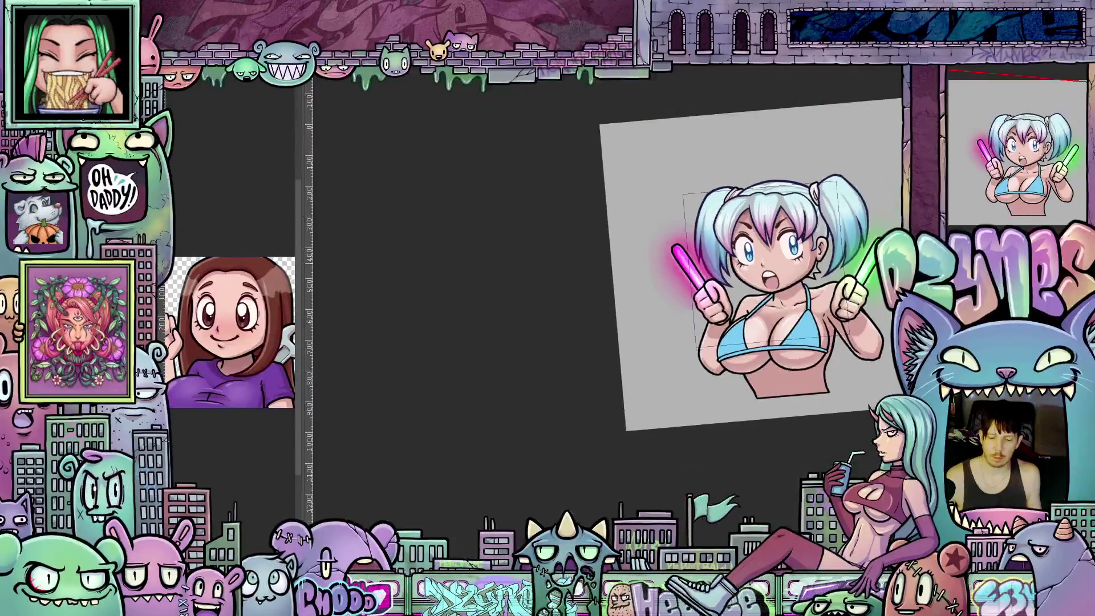
{"action": "scroll", "coordinate": [825, 241], "scroll_direction": "down", "scroll_amount": 2}
{"action": "scroll", "coordinate": [825, 240], "scroll_direction": "down", "scroll_amount": 1}
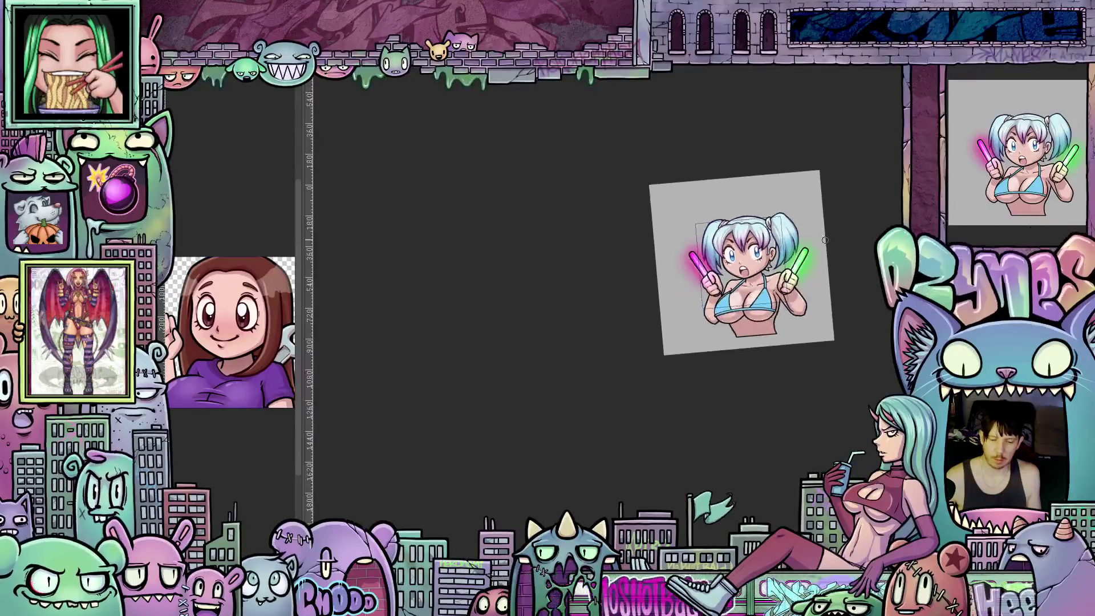
{"action": "scroll", "coordinate": [825, 240], "scroll_direction": "down", "scroll_amount": 1}
{"action": "scroll", "coordinate": [826, 241], "scroll_direction": "down", "scroll_amount": 1}
{"action": "scroll", "coordinate": [825, 240], "scroll_direction": "down", "scroll_amount": 1}
Step: Recentre the drawing and open the Layer palette's blending mode dropdown
{"action": "left_click_drag", "start_coordinate": [825, 240], "coordinate": [811, 291]}
{"action": "scroll", "coordinate": [807, 291], "scroll_direction": "down", "scroll_amount": 1}
{"action": "scroll", "coordinate": [799, 294], "scroll_direction": "down", "scroll_amount": 1}
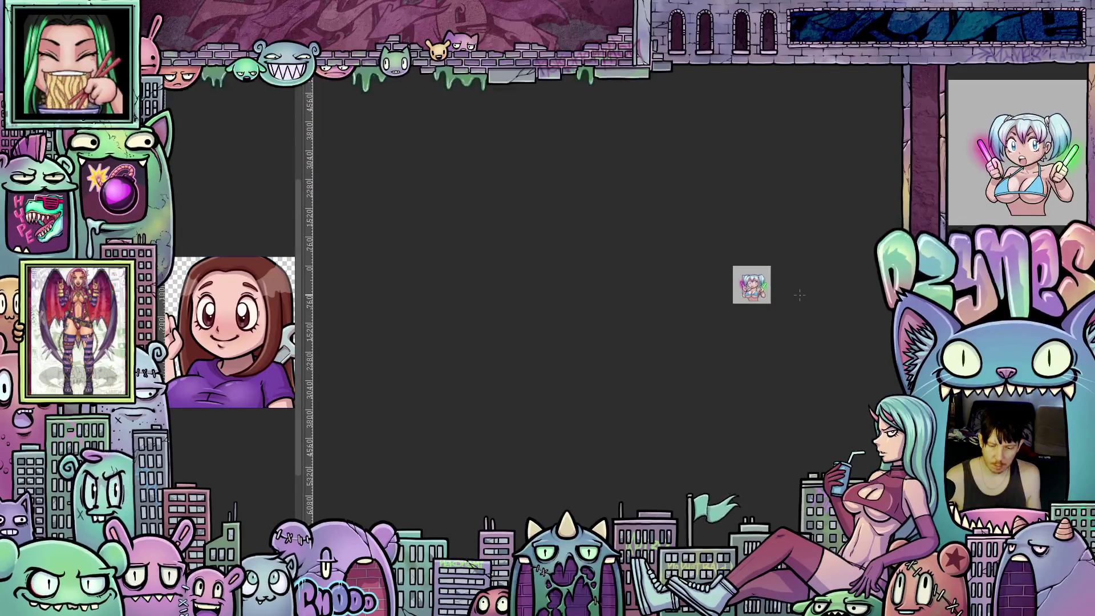
{"action": "scroll", "coordinate": [745, 302], "scroll_direction": "up", "scroll_amount": 2}
{"action": "scroll", "coordinate": [749, 299], "scroll_direction": "up", "scroll_amount": 2}
{"action": "scroll", "coordinate": [754, 291], "scroll_direction": "up", "scroll_amount": 1}
{"action": "scroll", "coordinate": [761, 284], "scroll_direction": "up", "scroll_amount": 1}
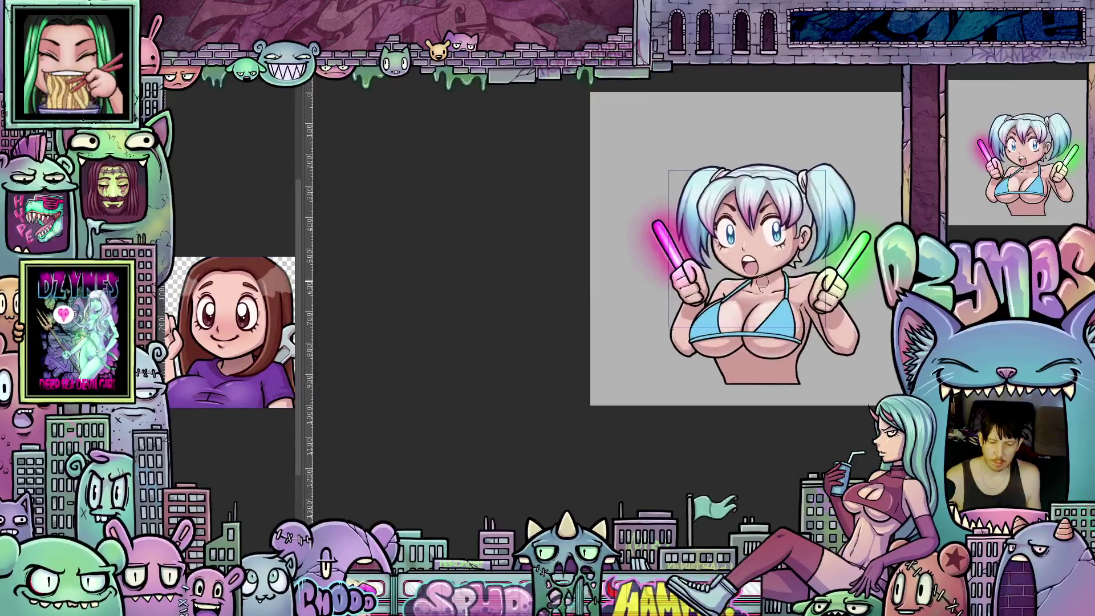
{"action": "scroll", "coordinate": [762, 282], "scroll_direction": "up", "scroll_amount": 1}
{"action": "left_click_drag", "start_coordinate": [845, 298], "coordinate": [793, 321]}
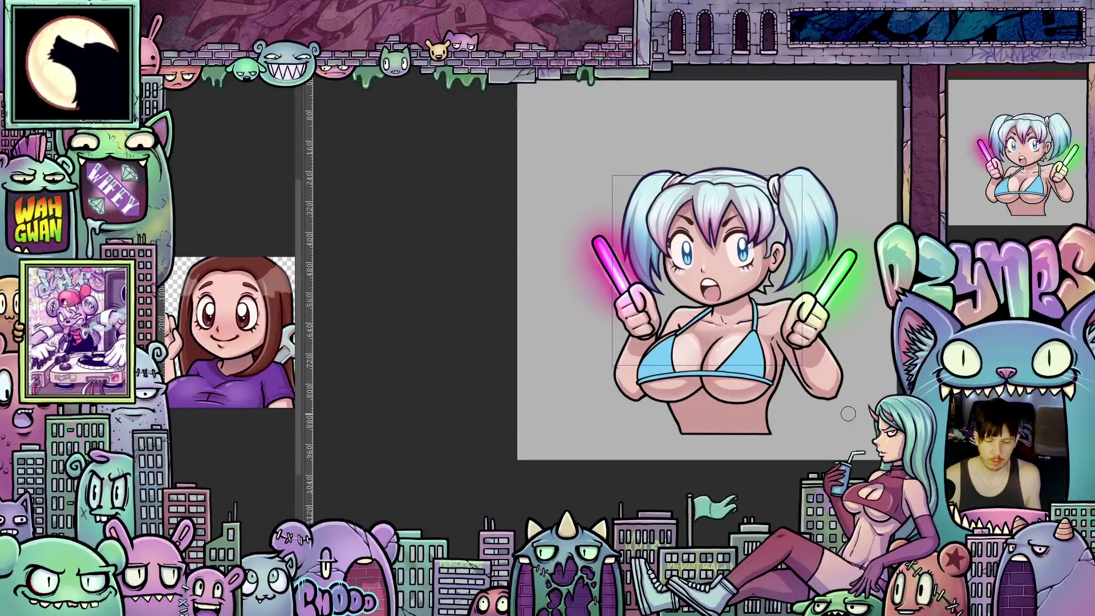
{"action": "scroll", "coordinate": [842, 415], "scroll_direction": "up", "scroll_amount": 2}
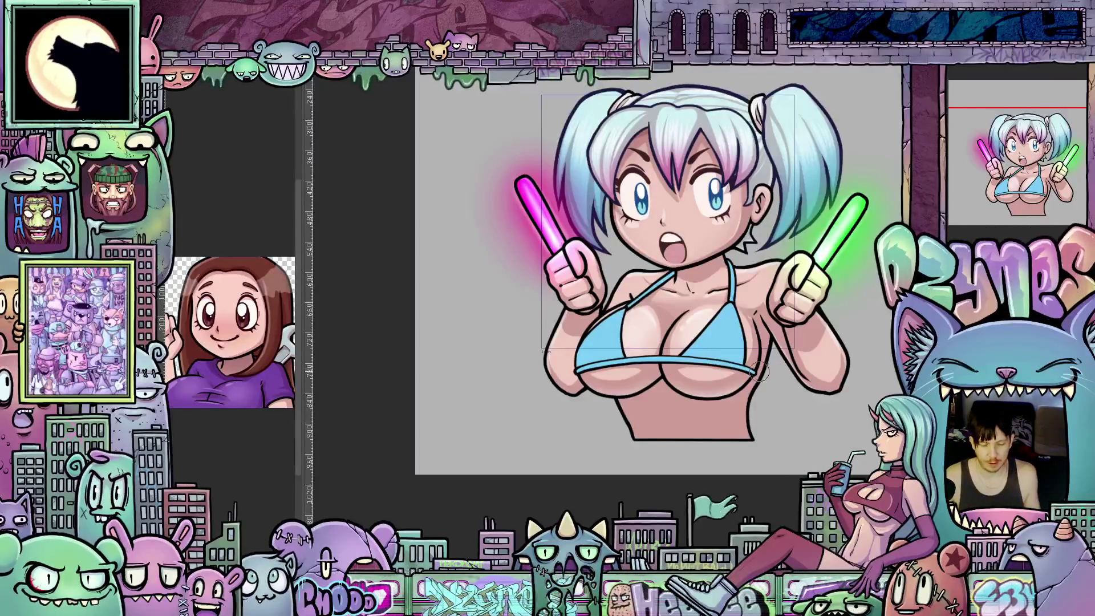
{"action": "scroll", "coordinate": [757, 371], "scroll_direction": "up", "scroll_amount": 1}
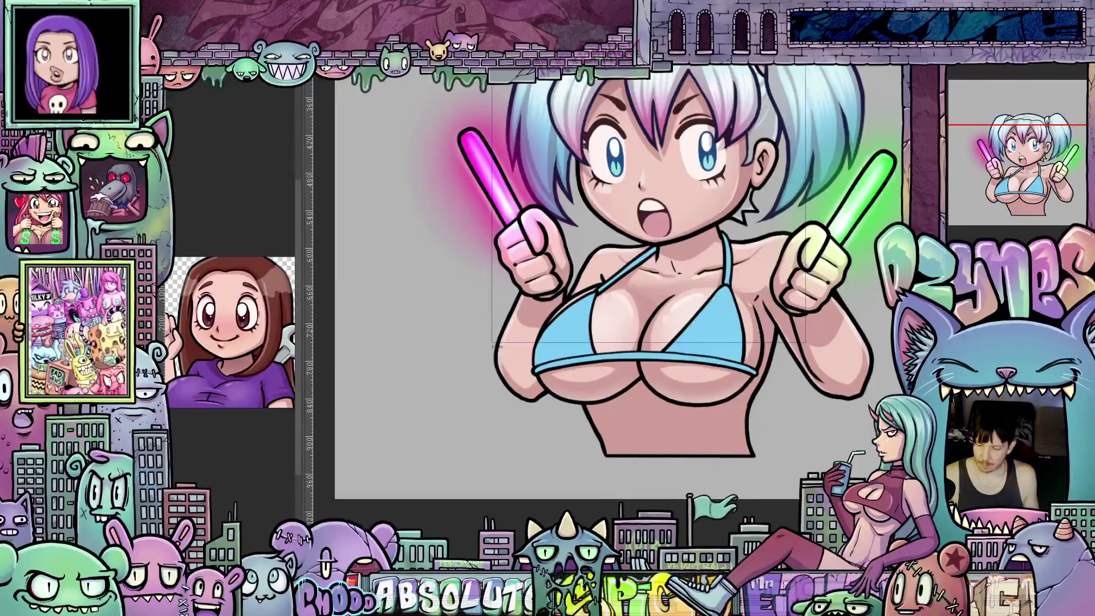
{"action": "left_click", "coordinate": [983, 81]}
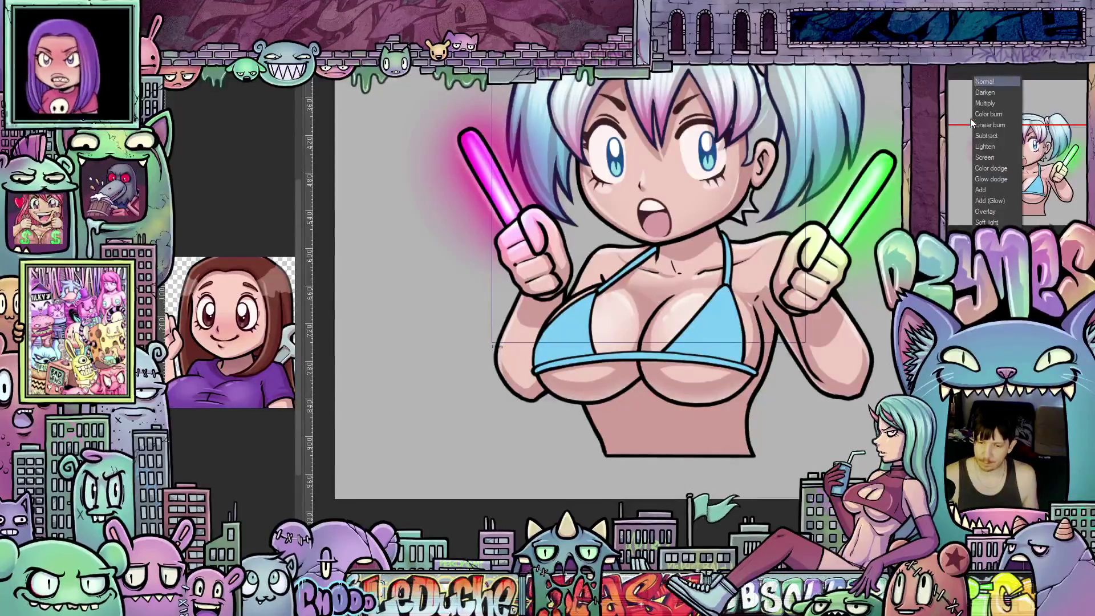
Step: Dismiss the blending mode dropdown, leaving the layer's mode unchanged
{"action": "left_click", "coordinate": [994, 104]}
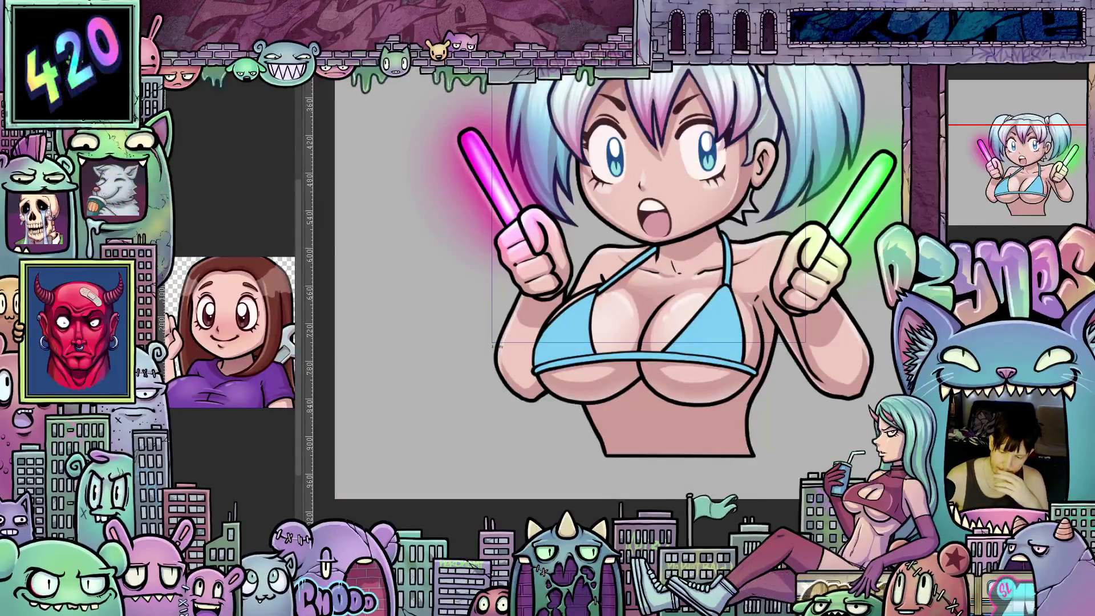
{"action": "scroll", "coordinate": [696, 334], "scroll_direction": "up", "scroll_amount": 2}
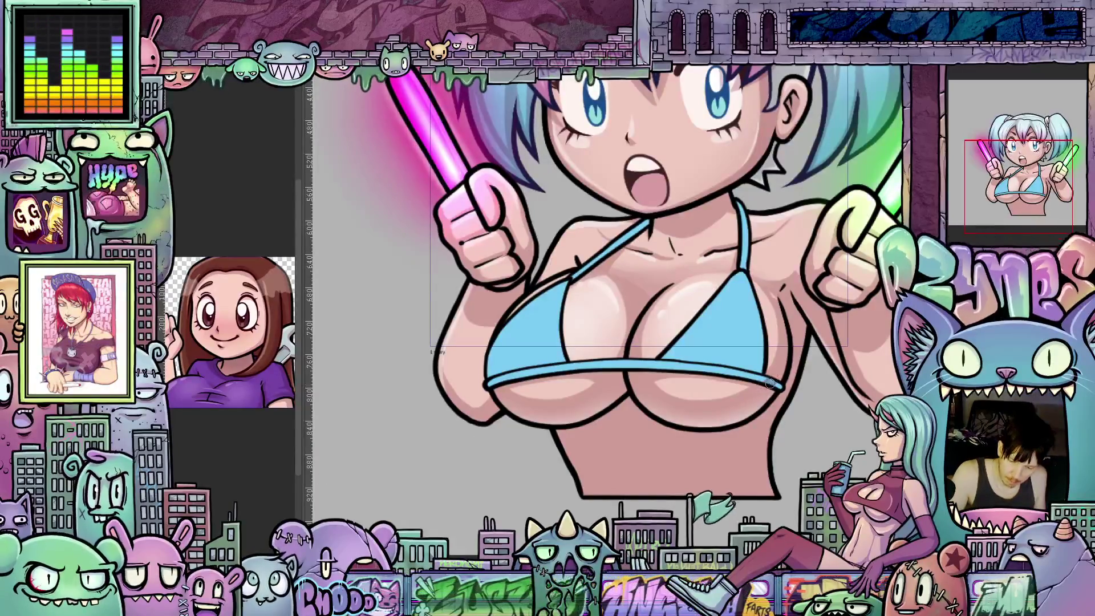
{"action": "mouse_move", "coordinate": [777, 391]}
{"action": "left_mouse_down"}
{"action": "mouse_move", "coordinate": [781, 445]}
{"action": "mouse_move", "coordinate": [768, 429]}
{"action": "left_mouse_up"}
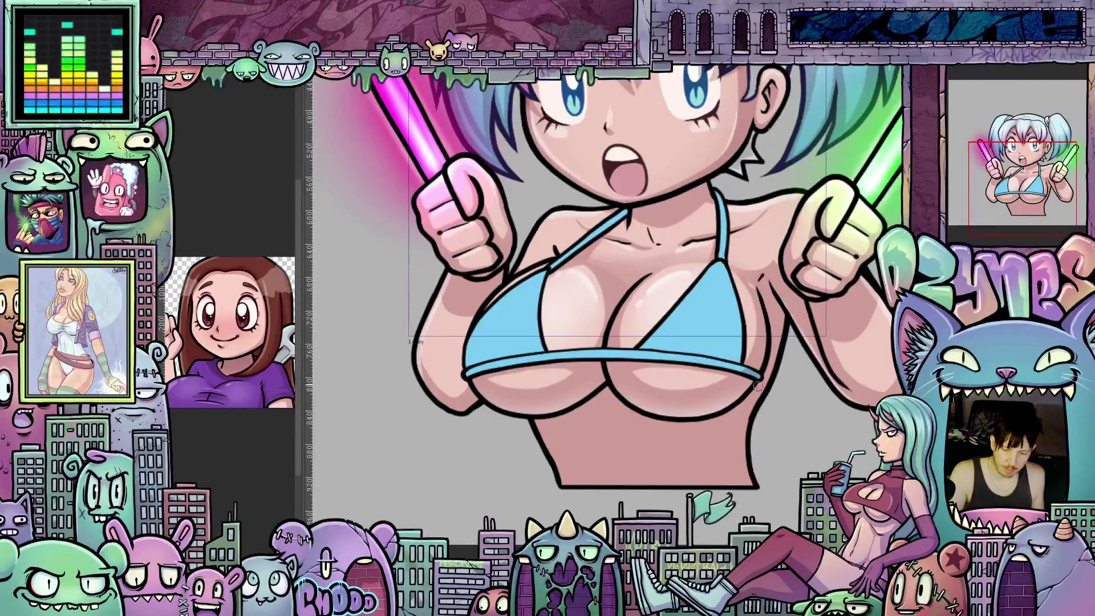
{"action": "scroll", "coordinate": [772, 385], "scroll_direction": "up", "scroll_amount": 2}
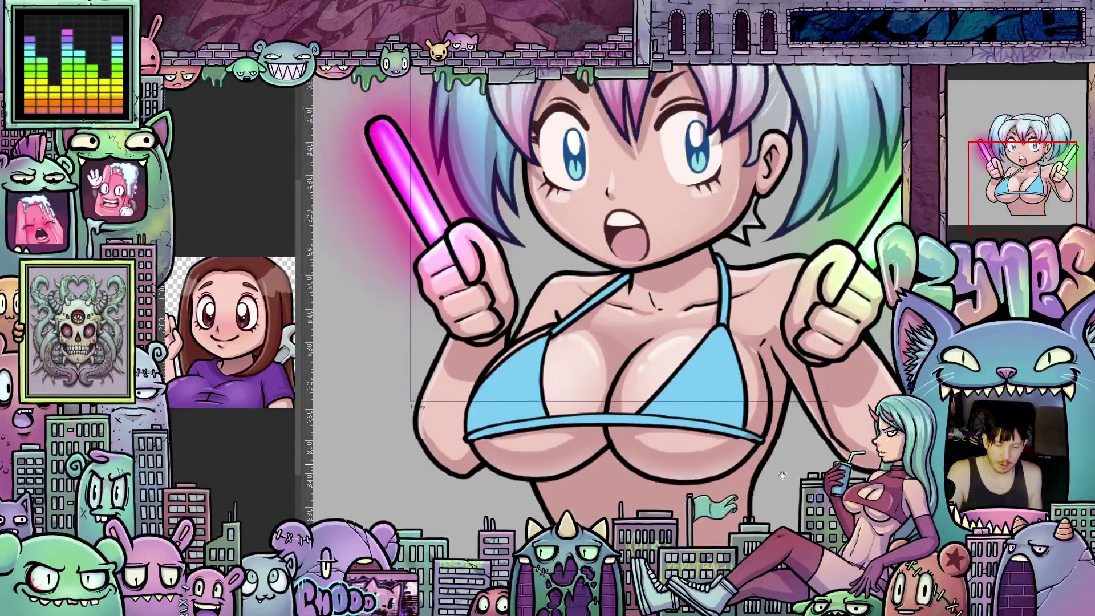
{"action": "scroll", "coordinate": [744, 411], "scroll_direction": "up", "scroll_amount": 2}
{"action": "scroll", "coordinate": [709, 436], "scroll_direction": "up", "scroll_amount": 1}
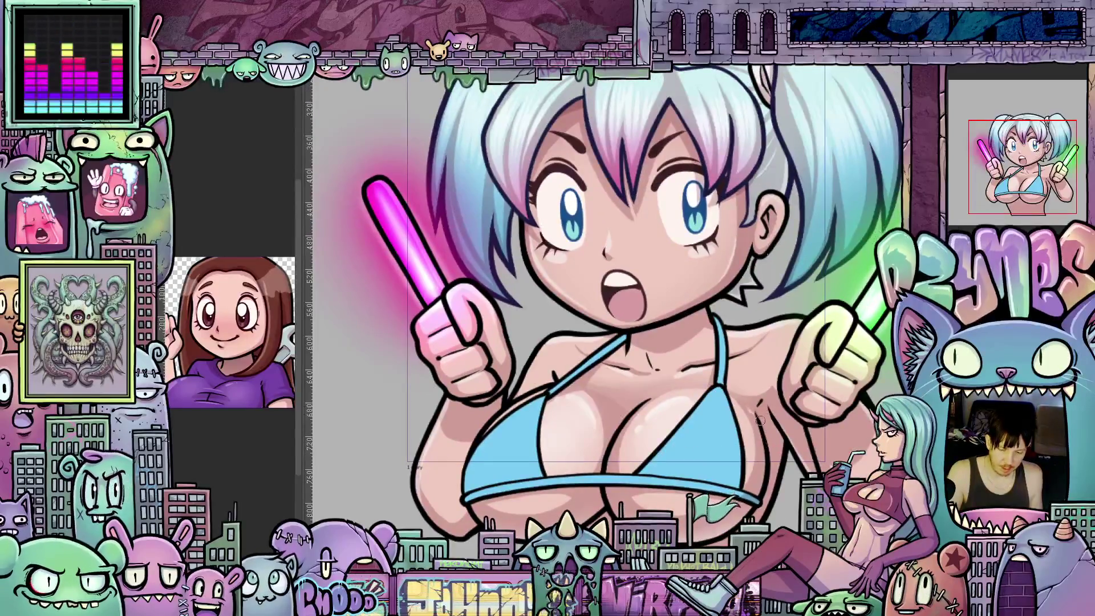
{"action": "scroll", "coordinate": [604, 306], "scroll_direction": "down", "scroll_amount": 3}
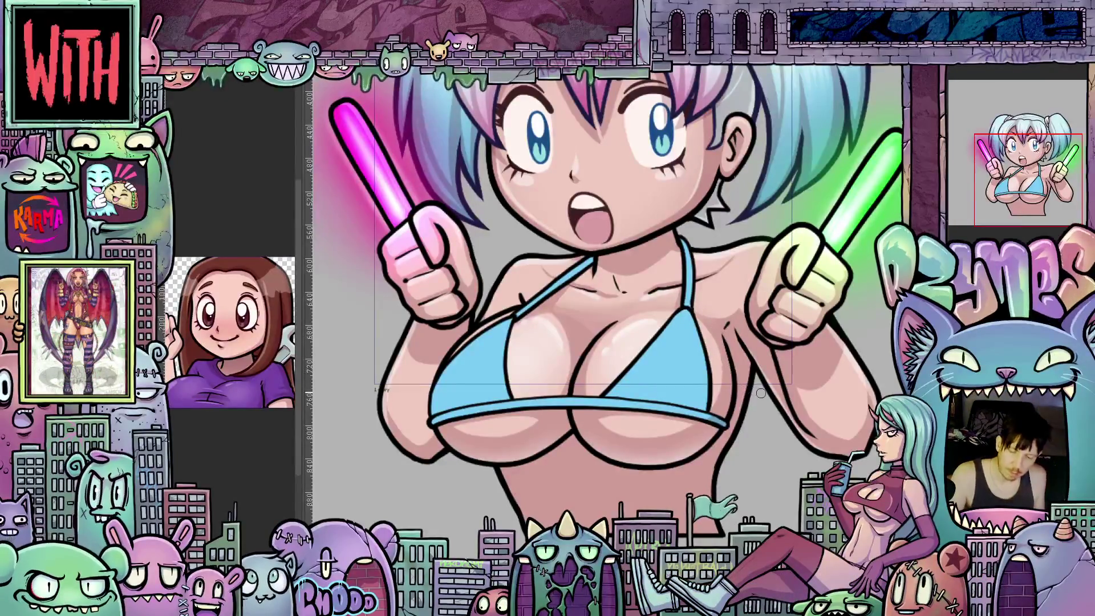
{"action": "left_click_drag", "start_coordinate": [761, 392], "coordinate": [796, 359]}
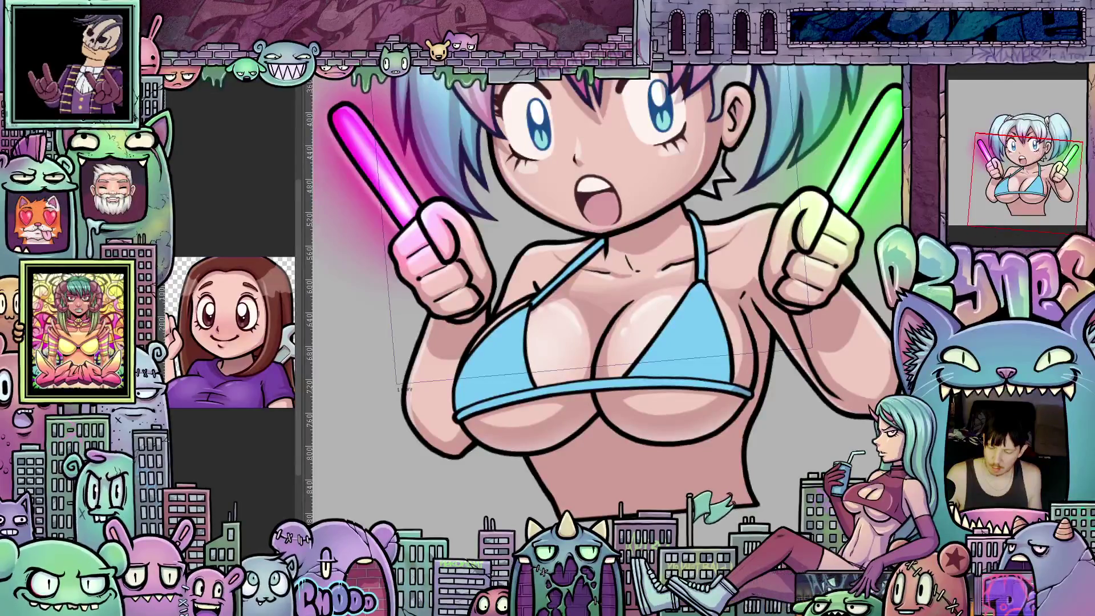
{"action": "left_click_drag", "start_coordinate": [759, 447], "coordinate": [647, 367]}
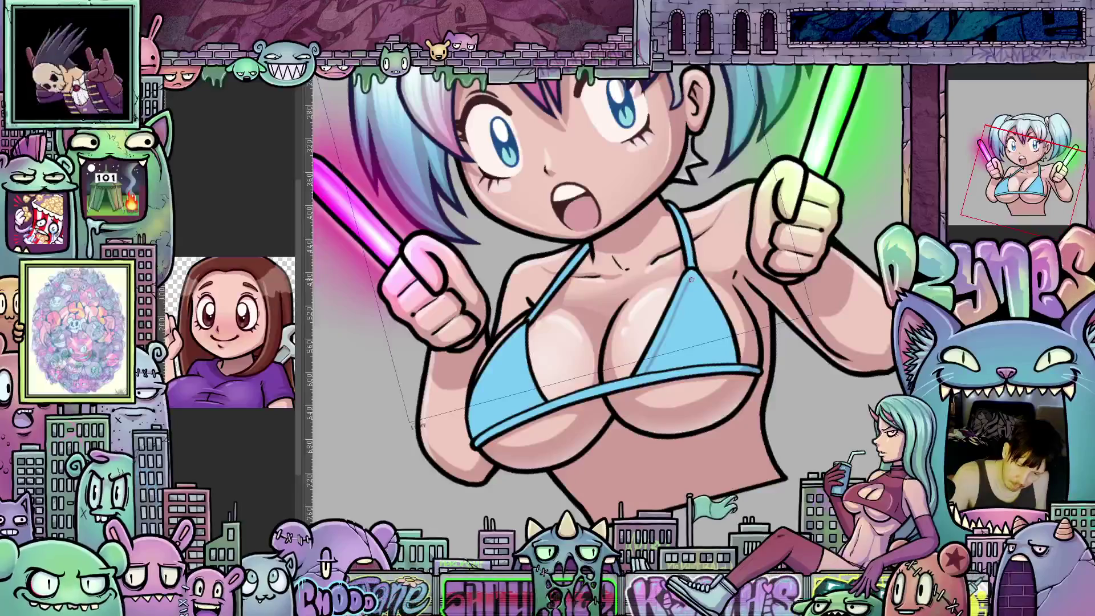
{"action": "mouse_move", "coordinate": [688, 282]}
{"action": "left_mouse_down"}
{"action": "mouse_move", "coordinate": [794, 392]}
{"action": "mouse_move", "coordinate": [713, 336]}
{"action": "left_mouse_up"}
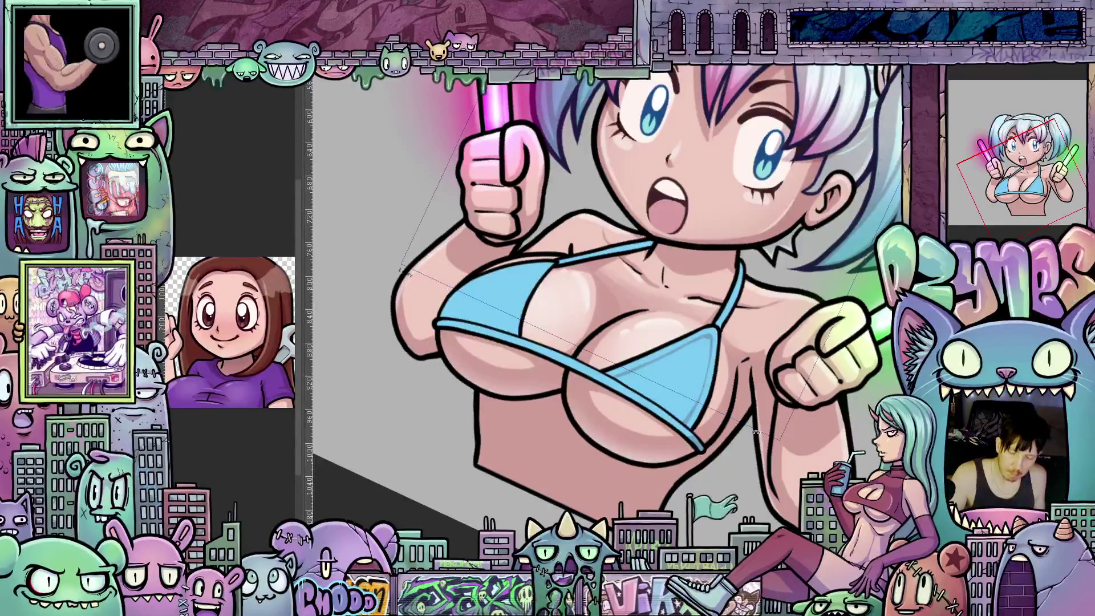
{"action": "left_click_drag", "start_coordinate": [694, 407], "coordinate": [662, 349]}
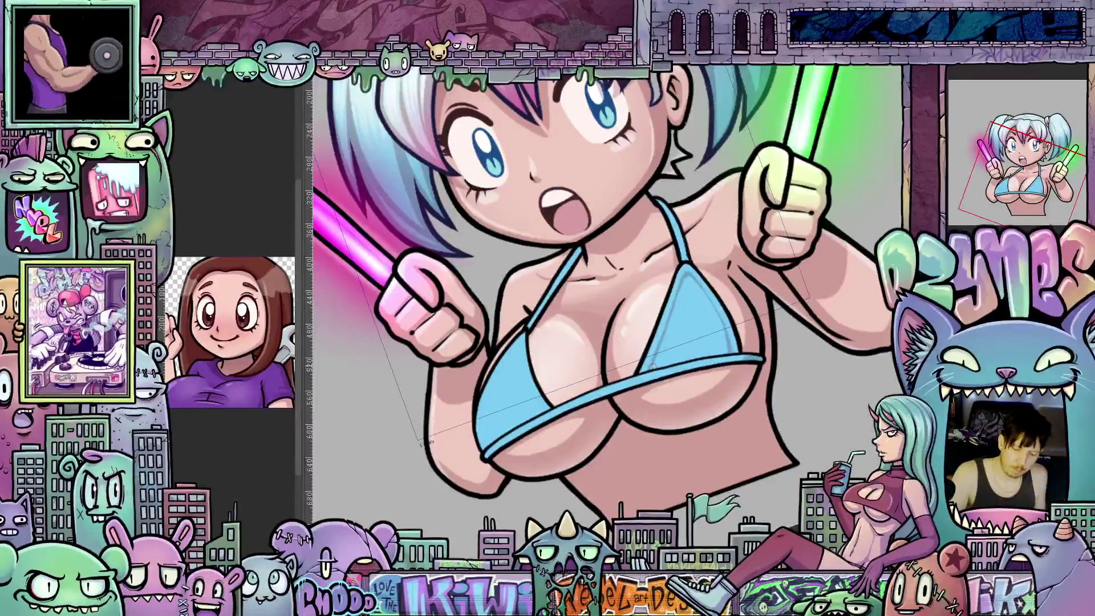
{"action": "left_click_drag", "start_coordinate": [653, 369], "coordinate": [670, 337]}
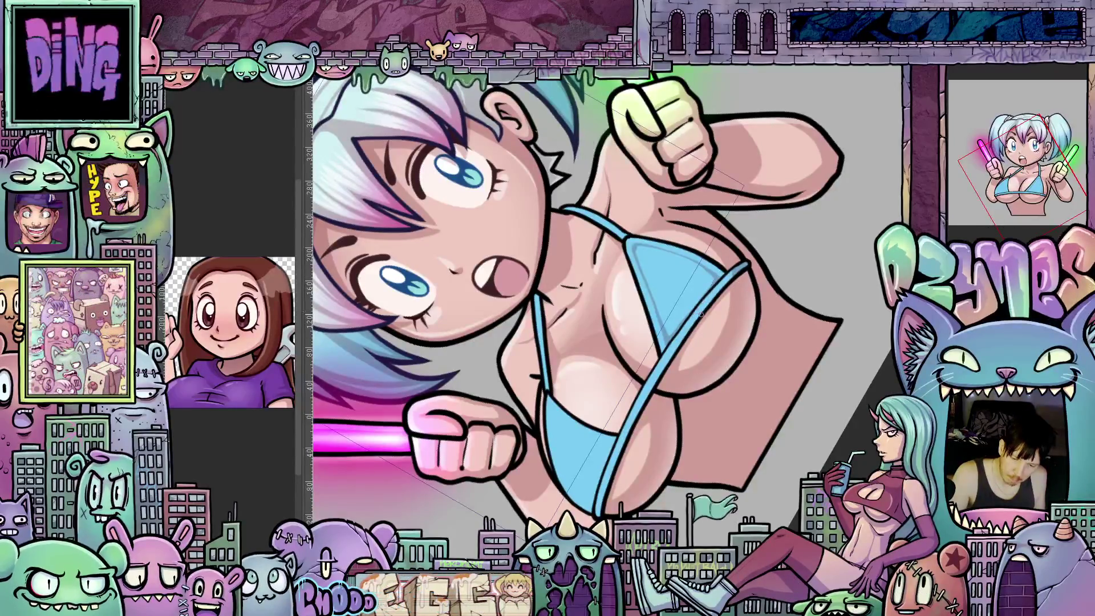
{"action": "key", "text": "Escape"}
{"action": "left_click_drag", "start_coordinate": [582, 464], "coordinate": [606, 394]}
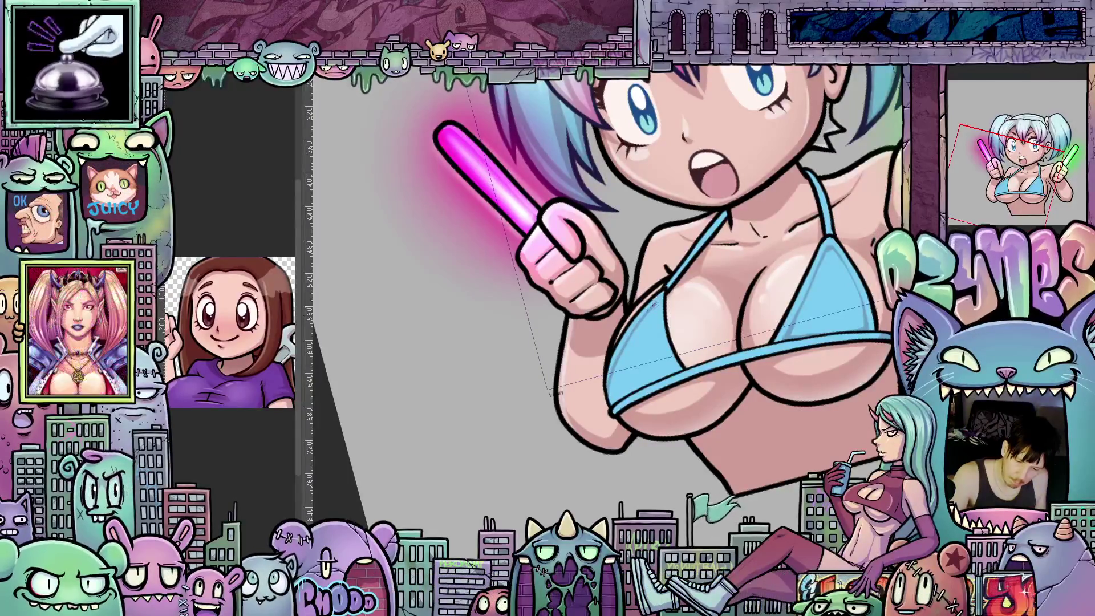
{"action": "left_click_drag", "start_coordinate": [703, 331], "coordinate": [671, 337]}
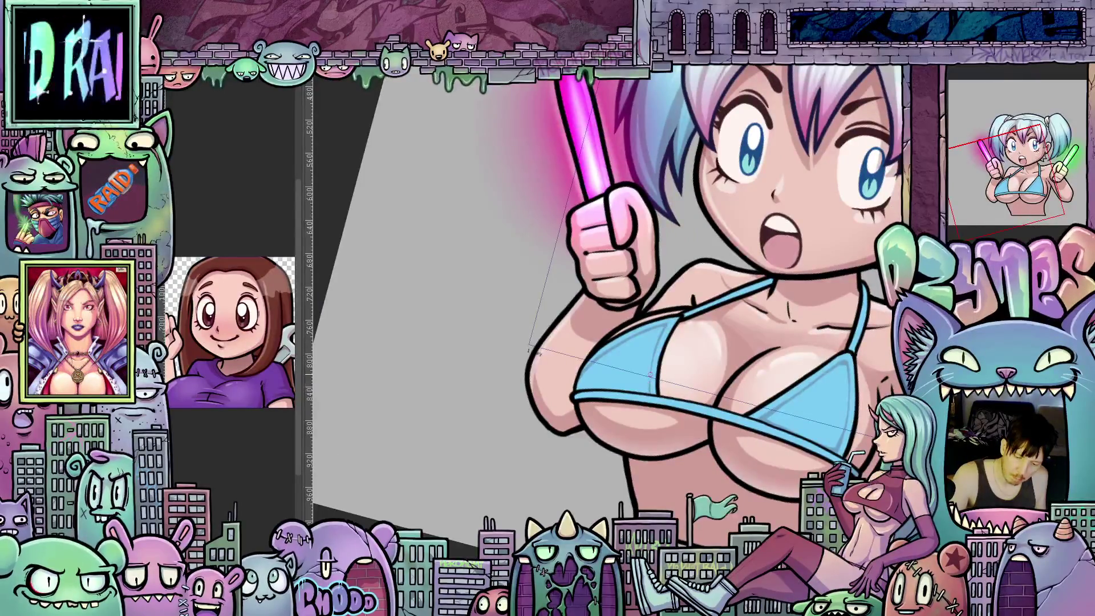
{"action": "mouse_move", "coordinate": [654, 354]}
{"action": "left_mouse_down"}
{"action": "mouse_move", "coordinate": [703, 350]}
{"action": "mouse_move", "coordinate": [718, 325]}
{"action": "left_mouse_up"}
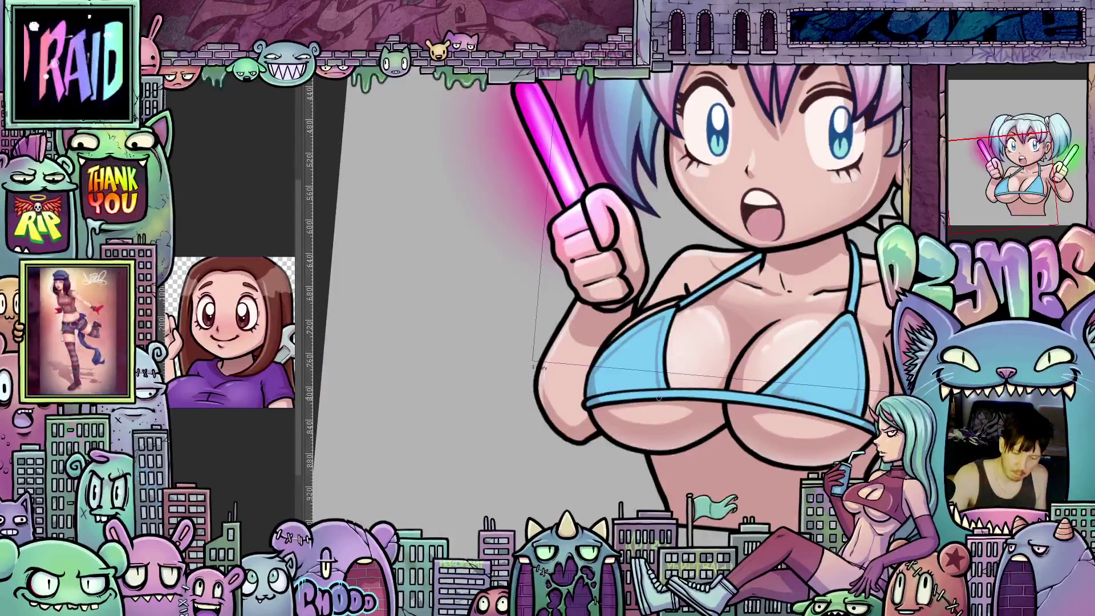
{"action": "scroll", "coordinate": [604, 304], "scroll_direction": "down", "scroll_amount": 5}
{"action": "scroll", "coordinate": [776, 432], "scroll_direction": "up", "scroll_amount": 3}
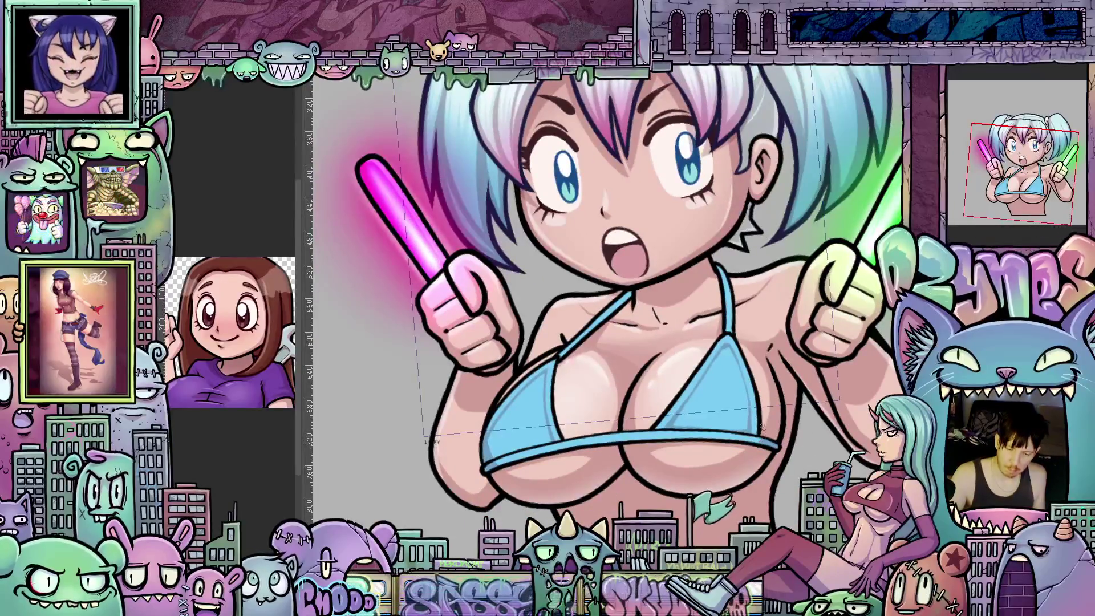
{"action": "scroll", "coordinate": [761, 441], "scroll_direction": "up", "scroll_amount": 2}
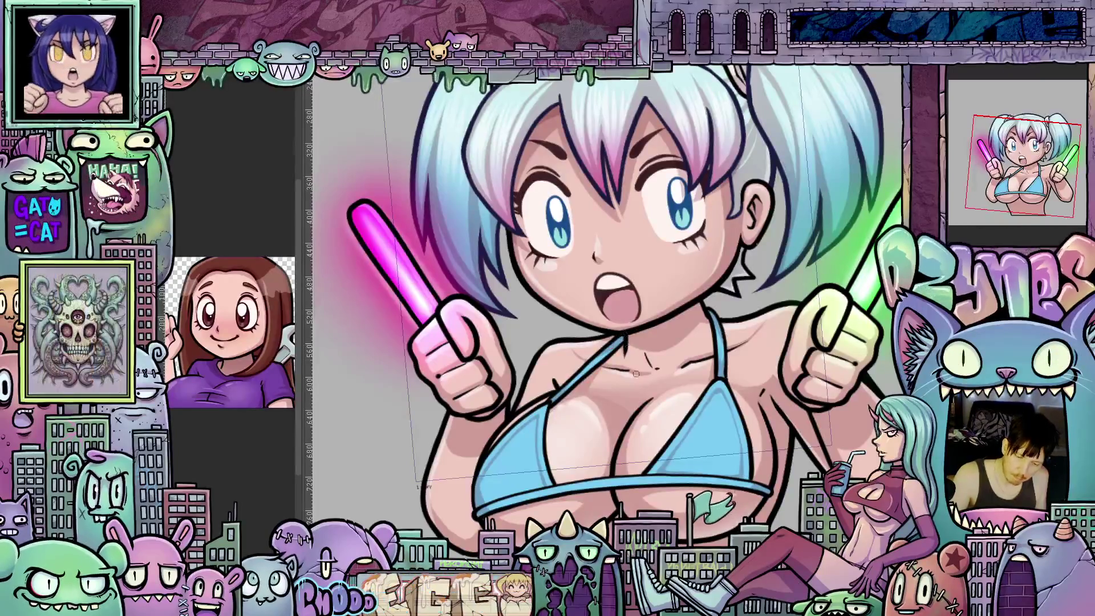
{"action": "scroll", "coordinate": [766, 417], "scroll_direction": "down", "scroll_amount": 2}
{"action": "scroll", "coordinate": [779, 402], "scroll_direction": "down", "scroll_amount": 2}
{"action": "scroll", "coordinate": [794, 389], "scroll_direction": "down", "scroll_amount": 1}
{"action": "scroll", "coordinate": [805, 385], "scroll_direction": "down", "scroll_amount": 1}
{"action": "scroll", "coordinate": [817, 378], "scroll_direction": "down", "scroll_amount": 1}
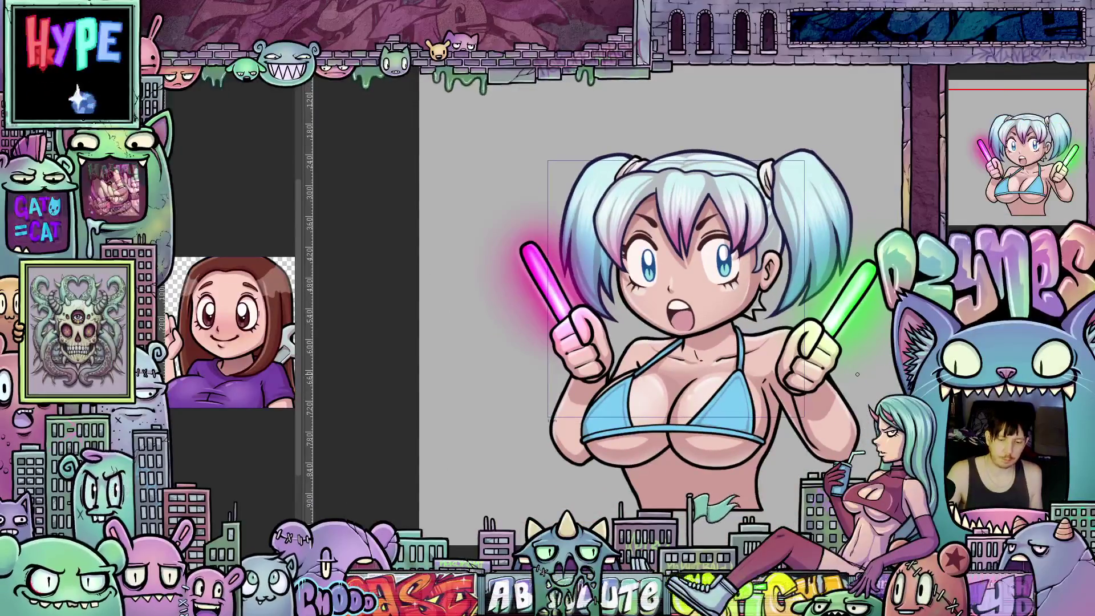
{"action": "scroll", "coordinate": [842, 368], "scroll_direction": "down", "scroll_amount": 1}
{"action": "scroll", "coordinate": [844, 373], "scroll_direction": "down", "scroll_amount": 1}
{"action": "scroll", "coordinate": [844, 385], "scroll_direction": "down", "scroll_amount": 1}
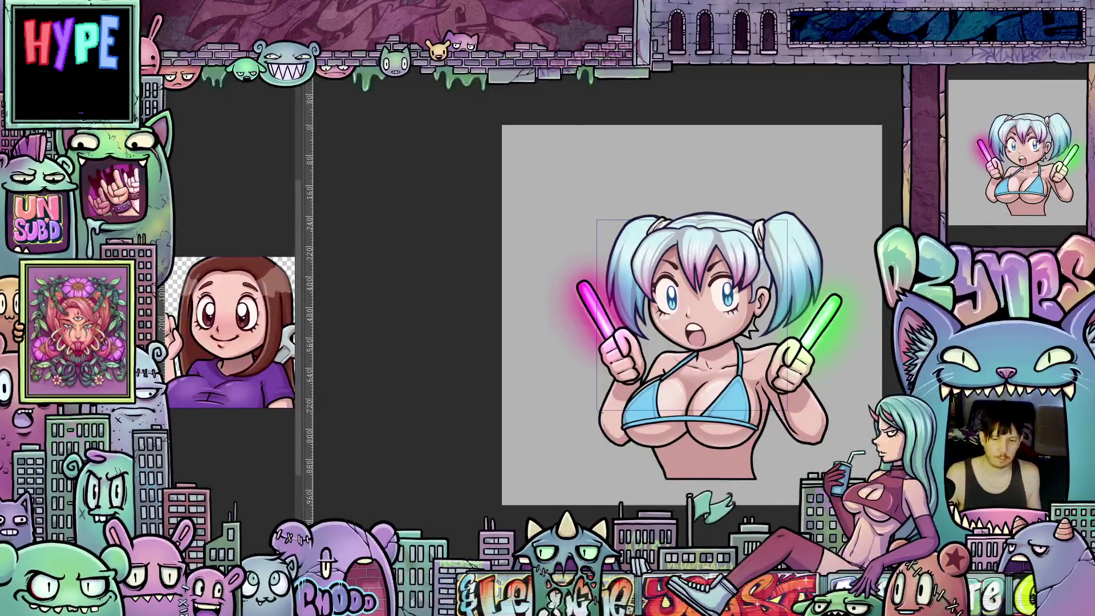
{"action": "key", "text": "Tab"}
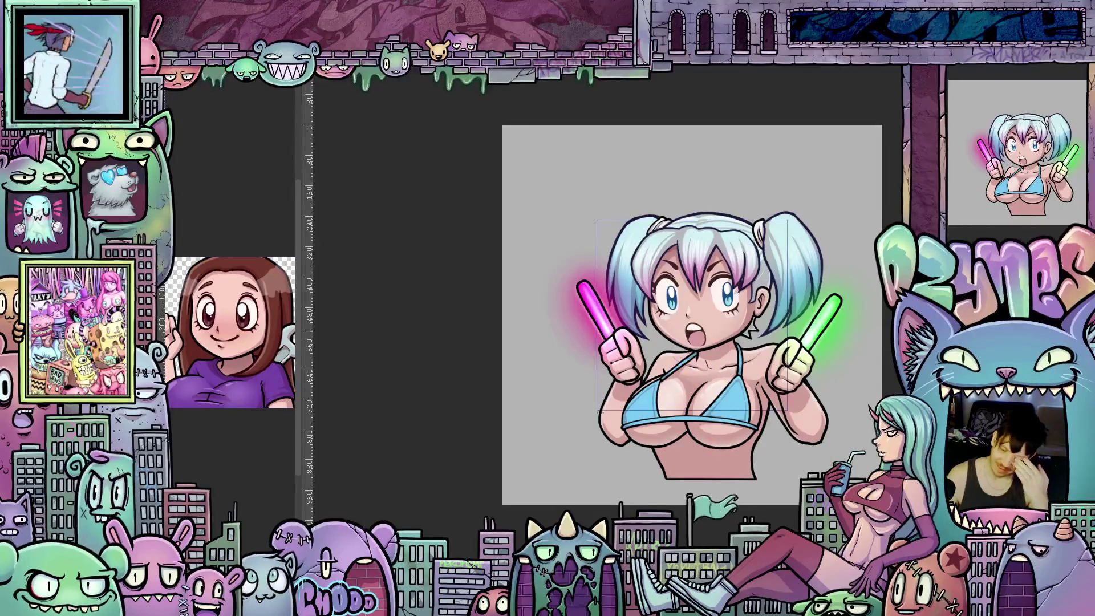
{"action": "scroll", "coordinate": [691, 305], "scroll_direction": "down", "scroll_amount": 1}
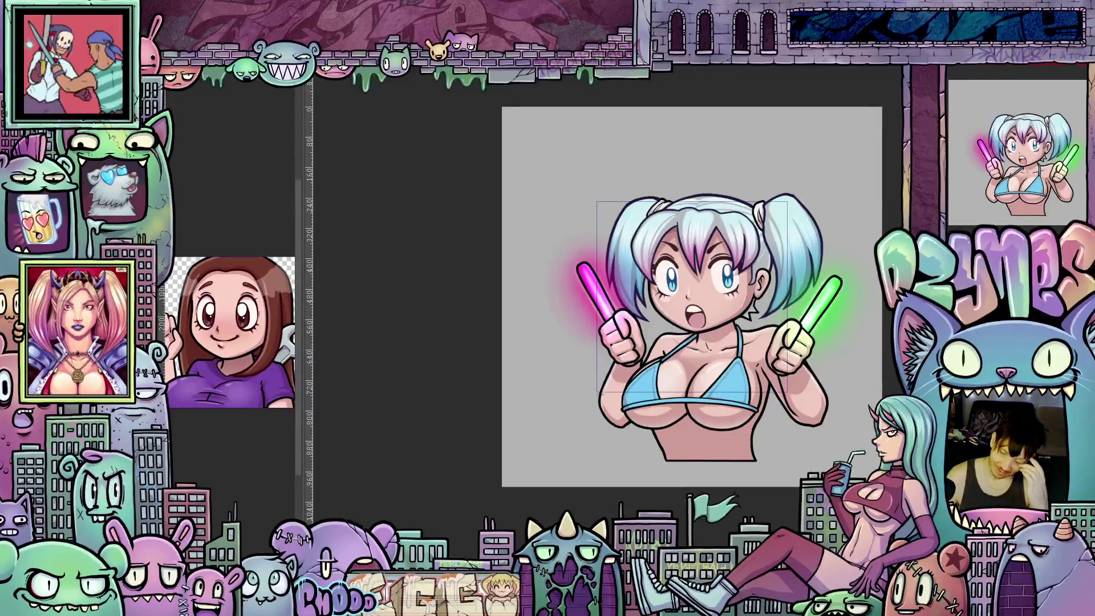
{"action": "scroll", "coordinate": [691, 297], "scroll_direction": "up", "scroll_amount": 1}
{"action": "scroll", "coordinate": [691, 300], "scroll_direction": "up", "scroll_amount": 1}
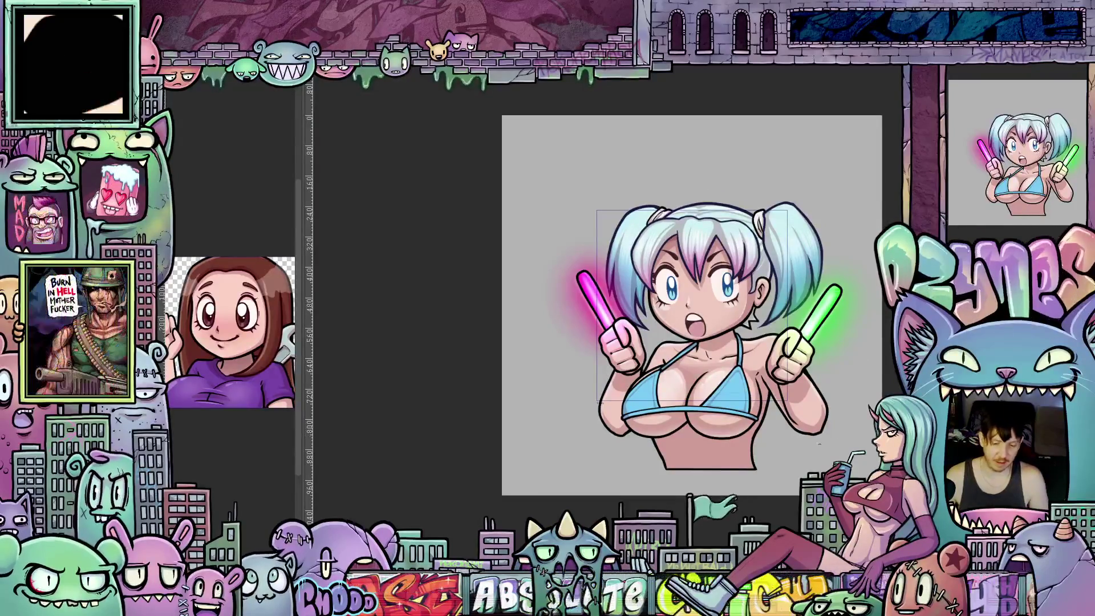
{"action": "scroll", "coordinate": [836, 431], "scroll_direction": "up", "scroll_amount": 1}
{"action": "scroll", "coordinate": [805, 463], "scroll_direction": "down", "scroll_amount": 1}
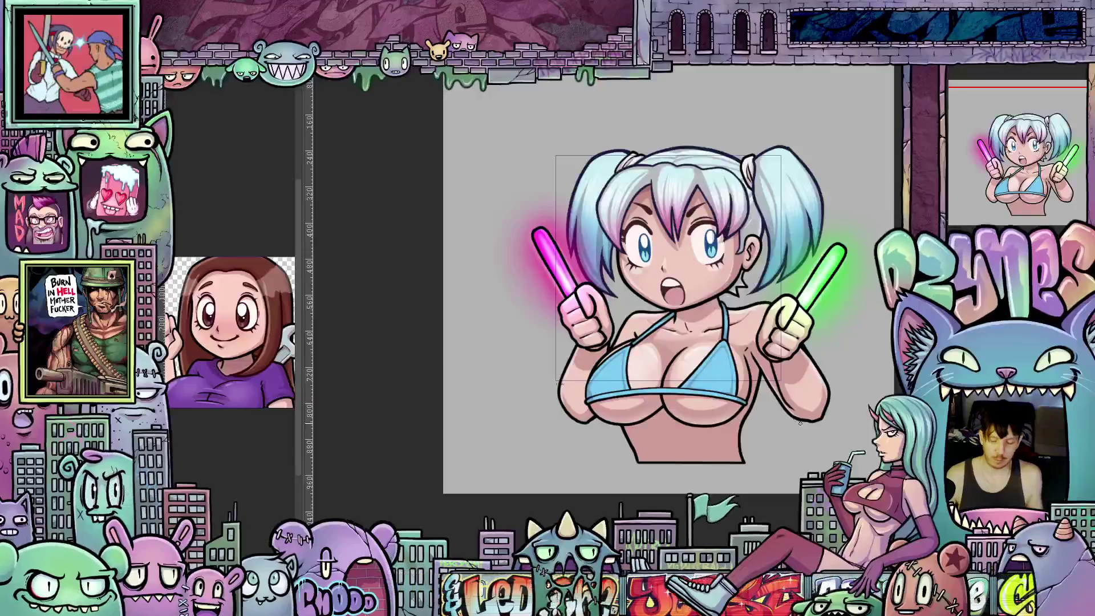
{"action": "scroll", "coordinate": [811, 391], "scroll_direction": "down", "scroll_amount": 1}
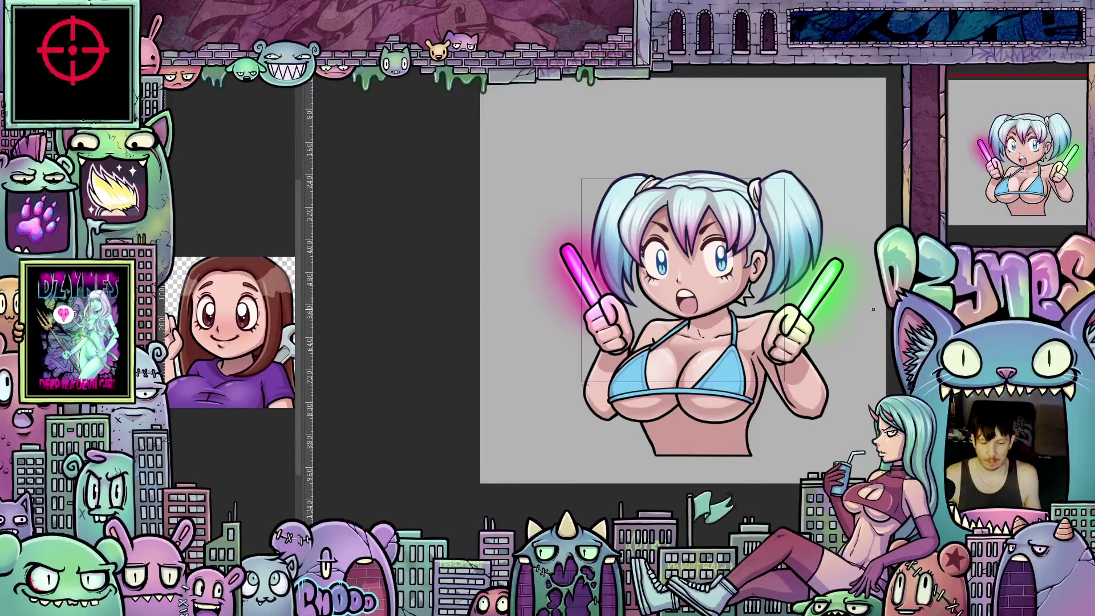
Step: Resize the reference image area beside the zoomed-in drawing, widening then narrowing it again
{"action": "key", "text": "ctrl+plus"}
{"action": "key", "text": "ctrl+plus"}
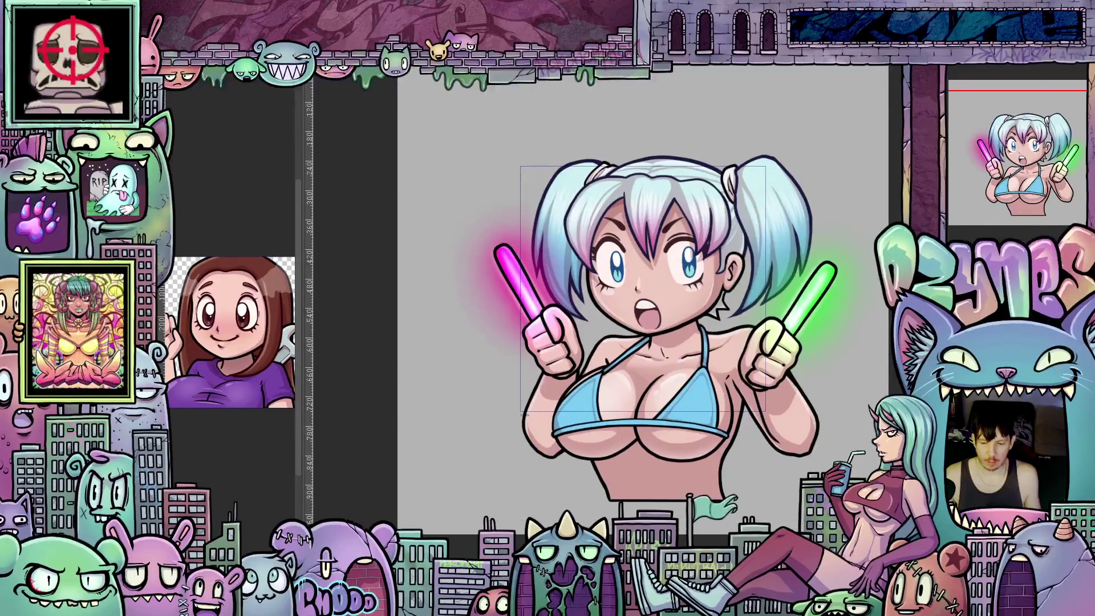
{"action": "scroll", "coordinate": [641, 325], "scroll_direction": "up", "scroll_amount": 1}
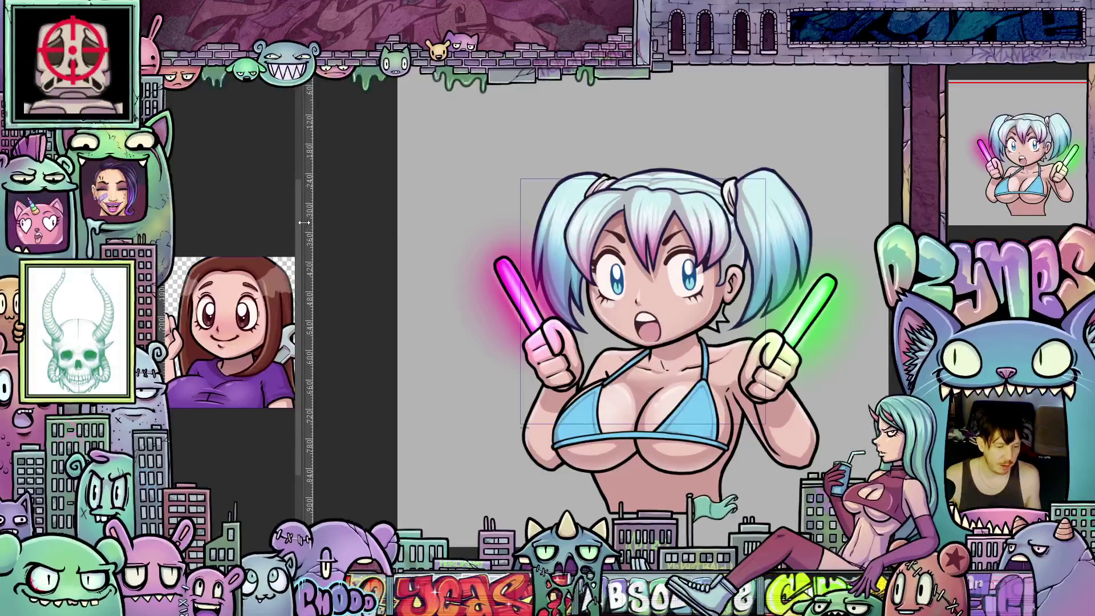
{"action": "left_click_drag", "start_coordinate": [304, 222], "coordinate": [378, 234]}
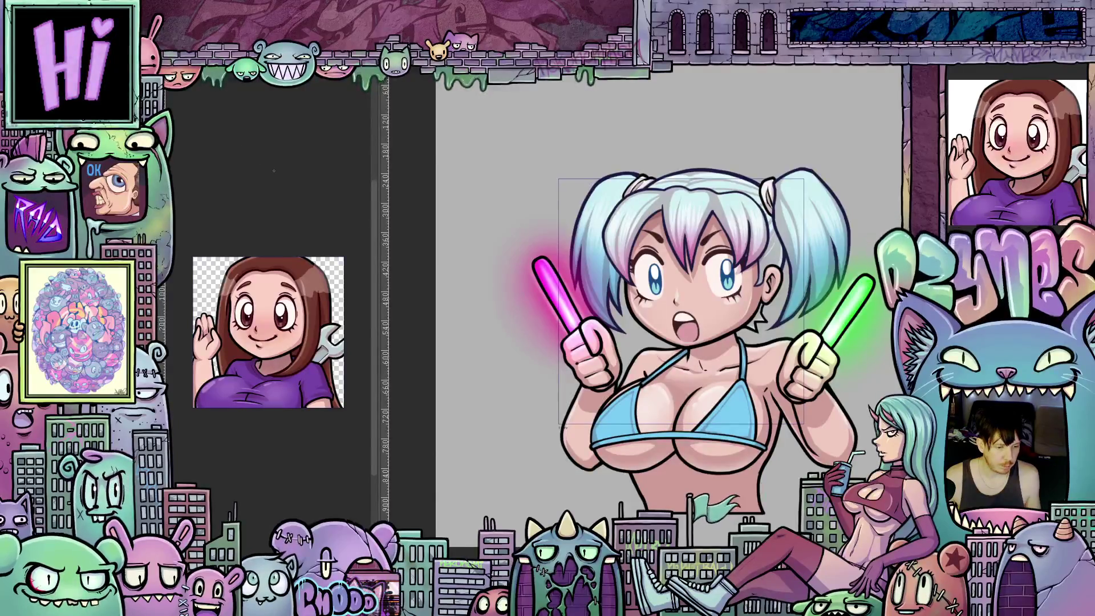
{"action": "left_click", "coordinate": [288, 183]}
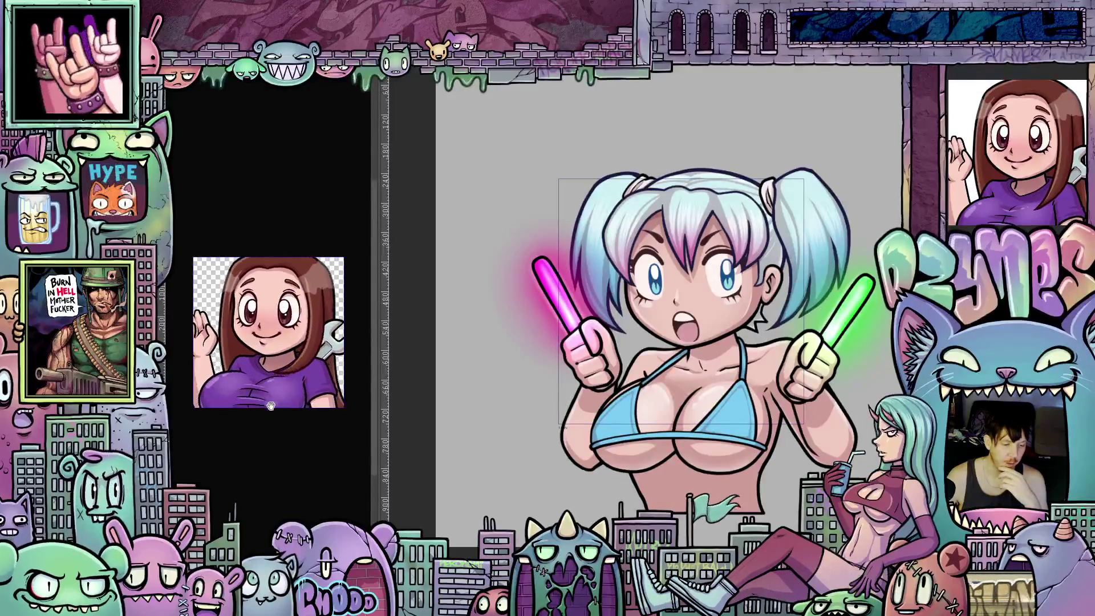
{"action": "left_click_drag", "start_coordinate": [376, 340], "coordinate": [422, 340]}
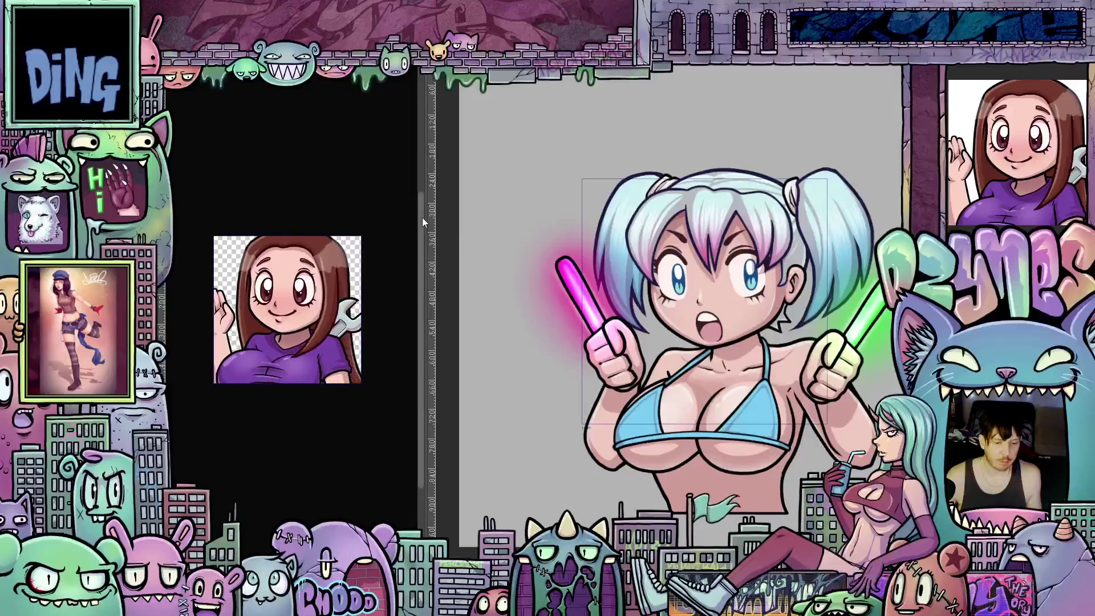
{"action": "left_click_drag", "start_coordinate": [425, 214], "coordinate": [351, 229]}
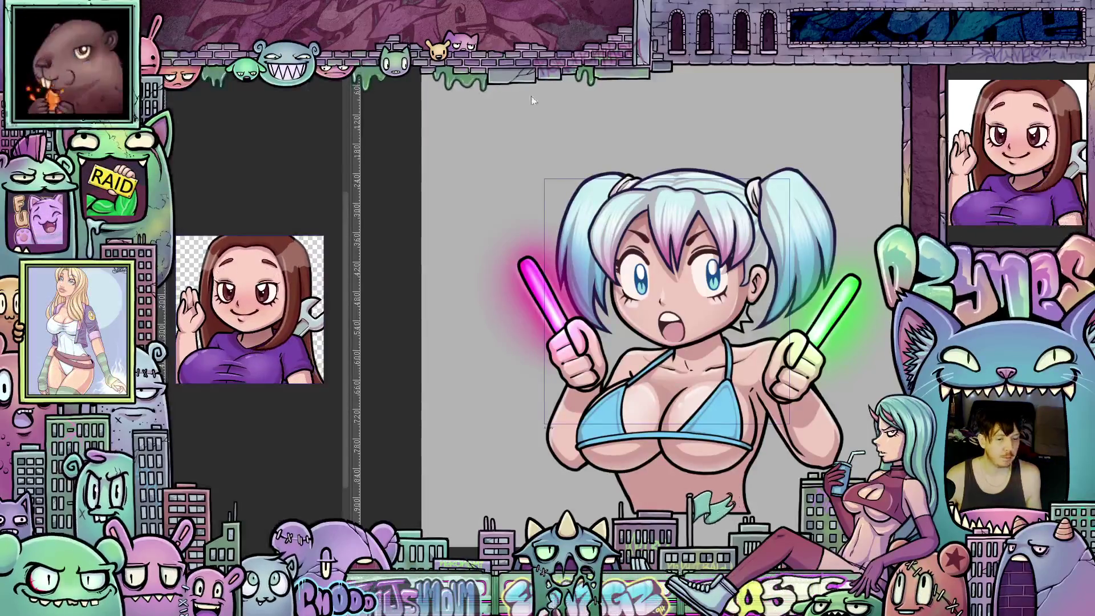
Step: Fit the entire canvas of the twin-tailed girl into the window
{"action": "key", "text": "ctrl+0"}
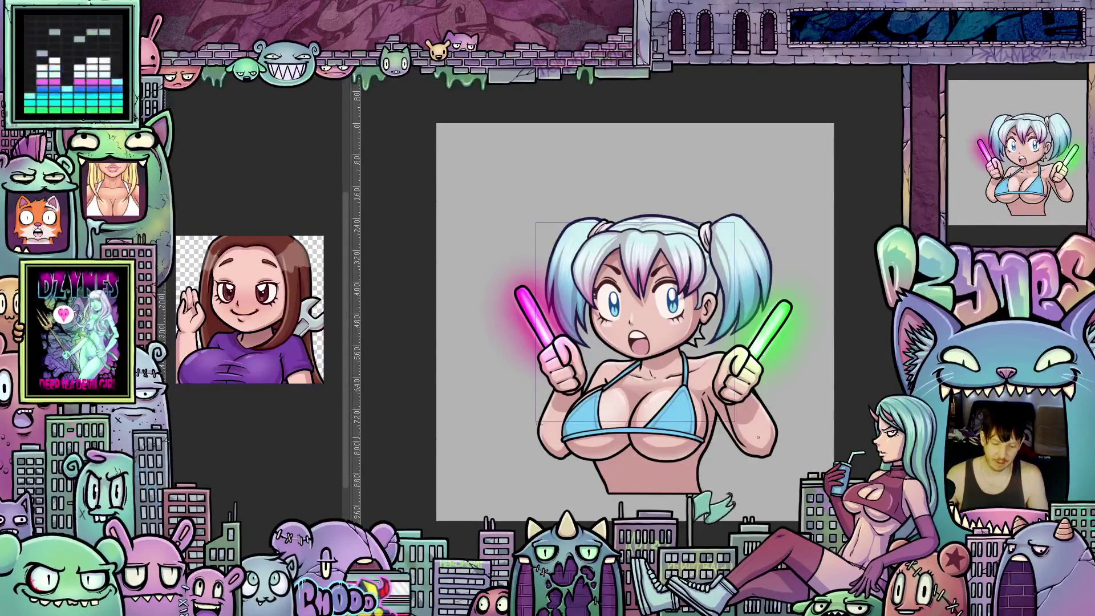
{"action": "scroll", "coordinate": [672, 345], "scroll_direction": "up", "scroll_amount": 1}
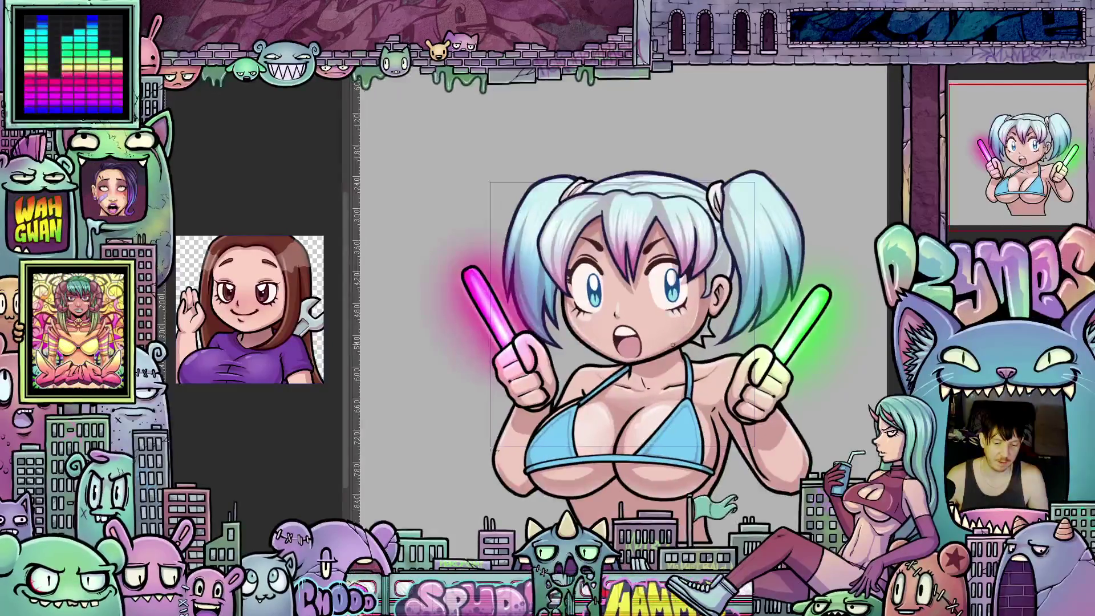
{"action": "scroll", "coordinate": [672, 343], "scroll_direction": "down", "scroll_amount": 1}
{"action": "scroll", "coordinate": [673, 343], "scroll_direction": "up", "scroll_amount": 1}
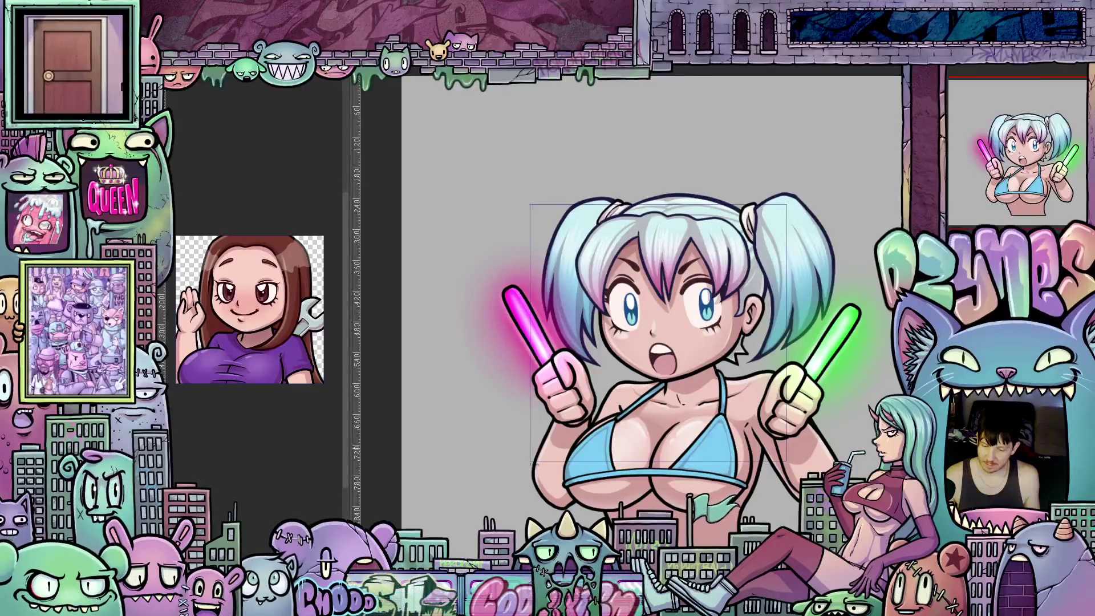
{"action": "scroll", "coordinate": [854, 431], "scroll_direction": "up", "scroll_amount": 1}
Step: Pick a different blending mode for the face layer from the Layer palette list
{"action": "key", "text": "ctrl+plus"}
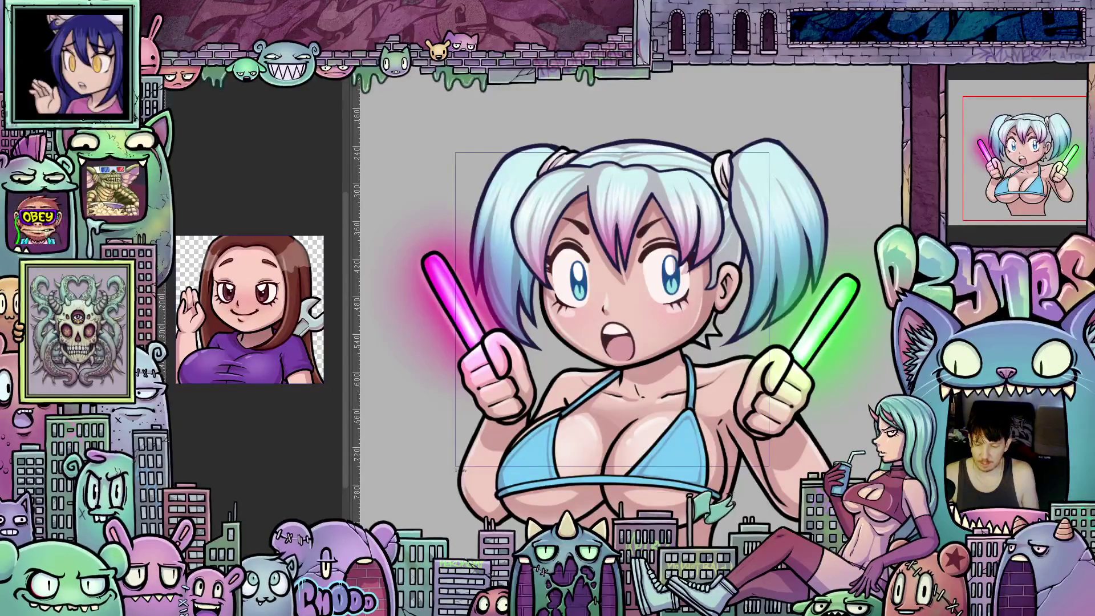
{"action": "left_click", "coordinate": [988, 81]}
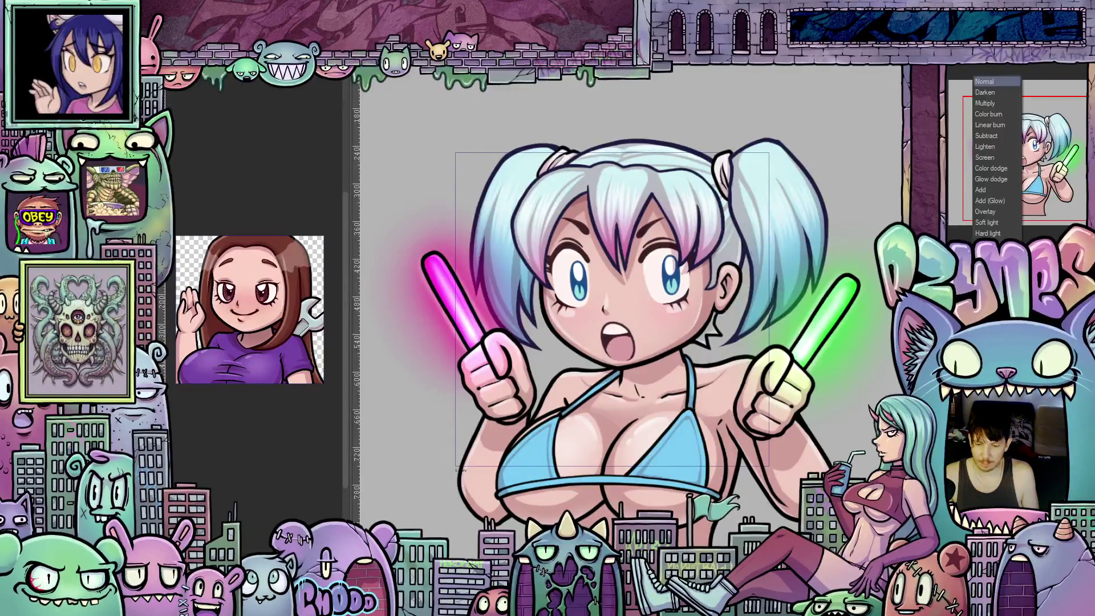
{"action": "left_click", "coordinate": [991, 115]}
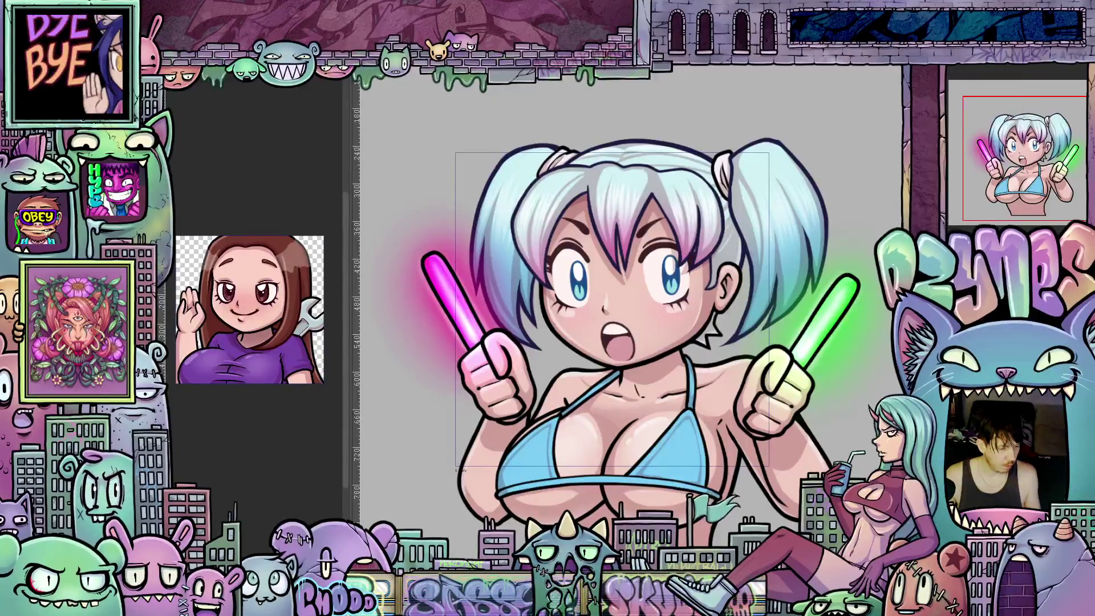
{"action": "scroll", "coordinate": [670, 318], "scroll_direction": "up", "scroll_amount": 2}
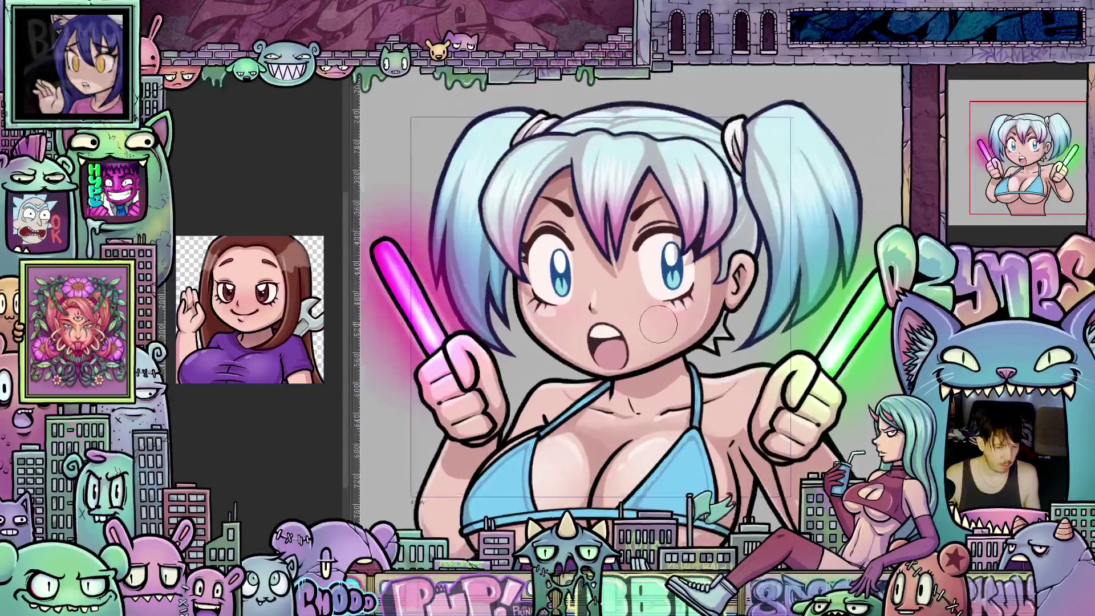
{"action": "scroll", "coordinate": [670, 318], "scroll_direction": "up", "scroll_amount": 2}
{"action": "key", "text": "minus"}
{"action": "key", "text": "minus"}
{"action": "key", "text": "minus"}
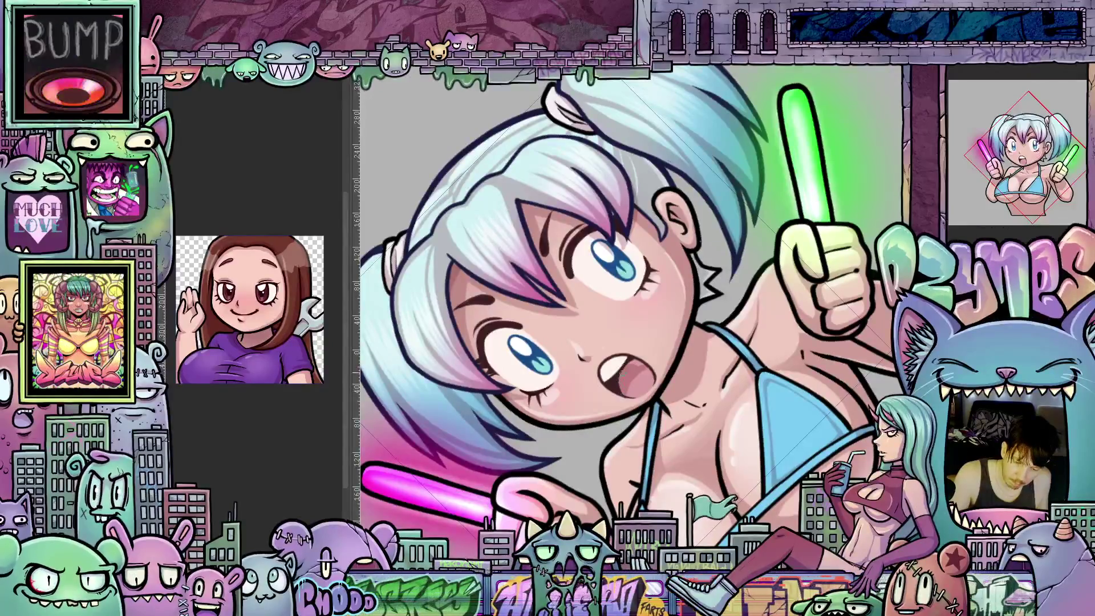
{"action": "key", "text": "ctrl+0"}
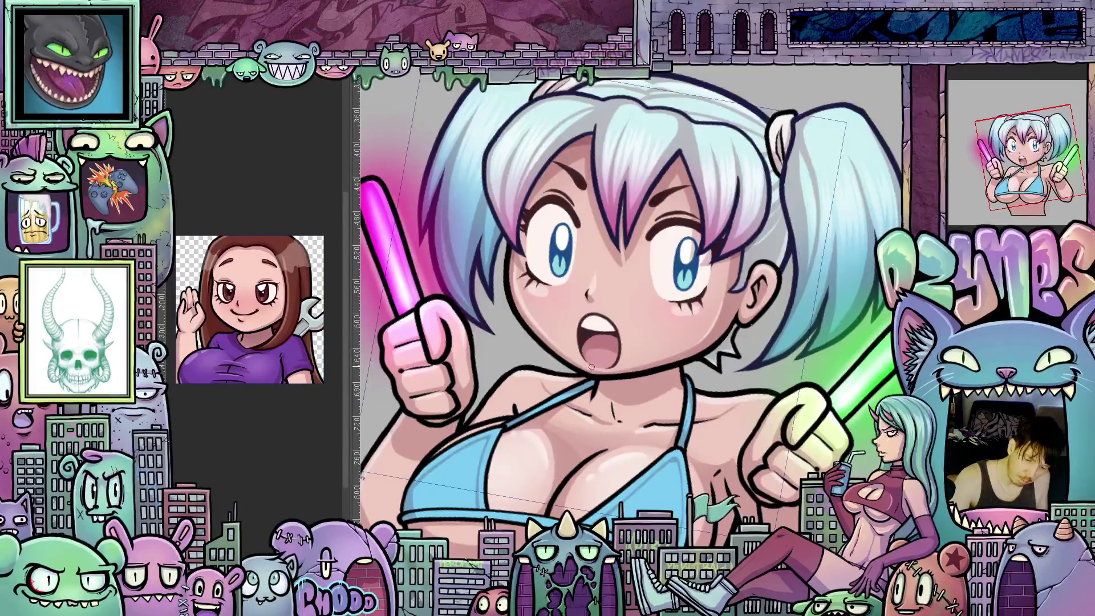
{"action": "left_click_drag", "start_coordinate": [590, 367], "coordinate": [603, 286]}
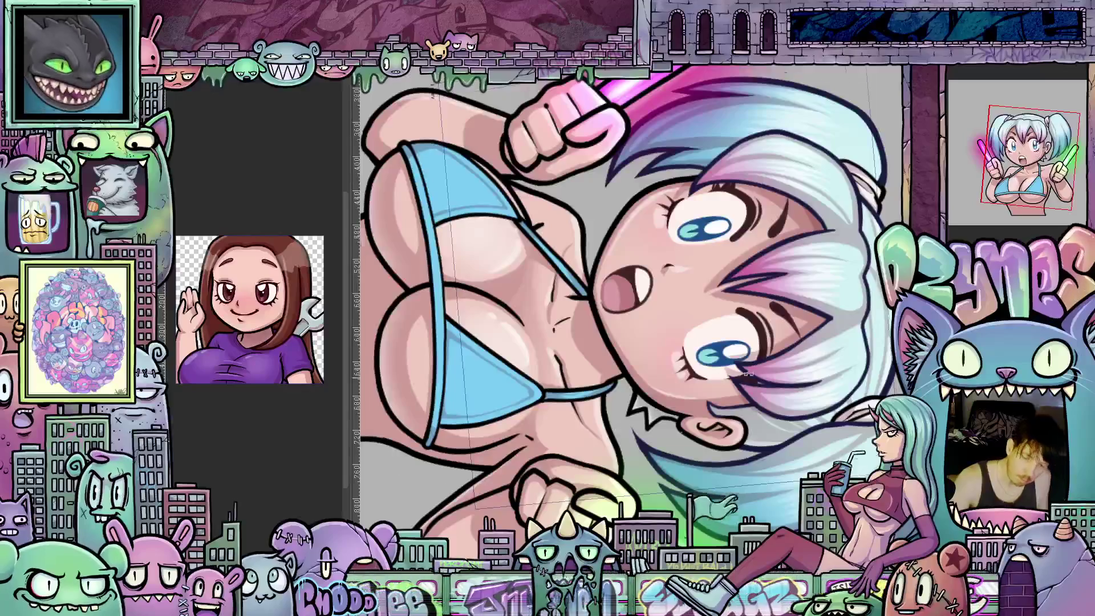
{"action": "left_click_drag", "start_coordinate": [748, 374], "coordinate": [677, 397]}
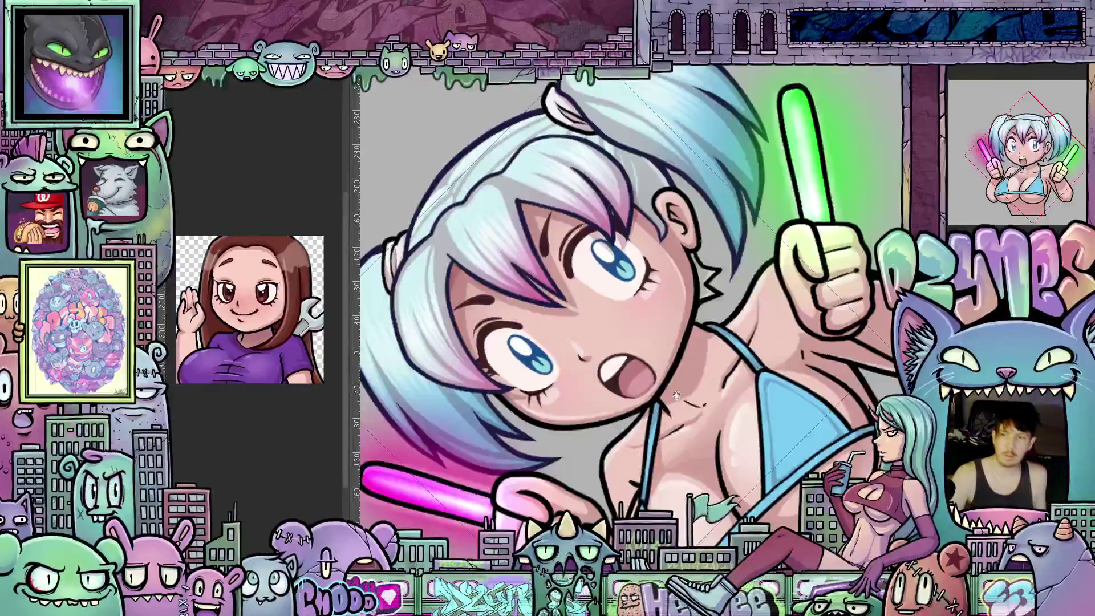
{"action": "scroll", "coordinate": [676, 395], "scroll_direction": "up", "scroll_amount": 2}
{"action": "scroll", "coordinate": [690, 350], "scroll_direction": "up", "scroll_amount": 2}
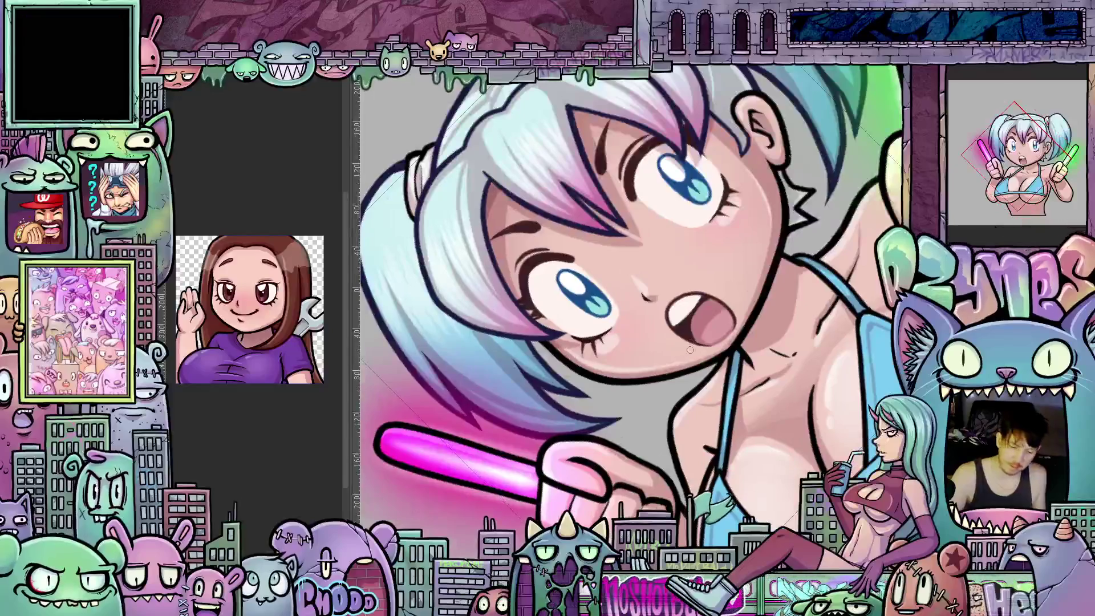
{"action": "left_click_drag", "start_coordinate": [690, 349], "coordinate": [649, 382]}
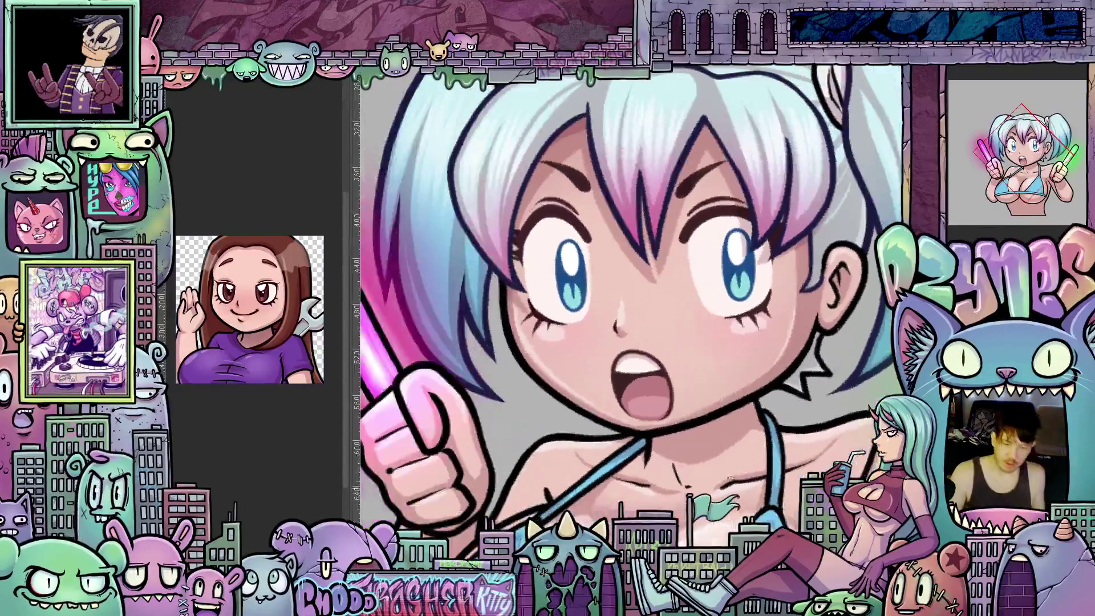
{"action": "left_click_drag", "start_coordinate": [775, 387], "coordinate": [668, 469]}
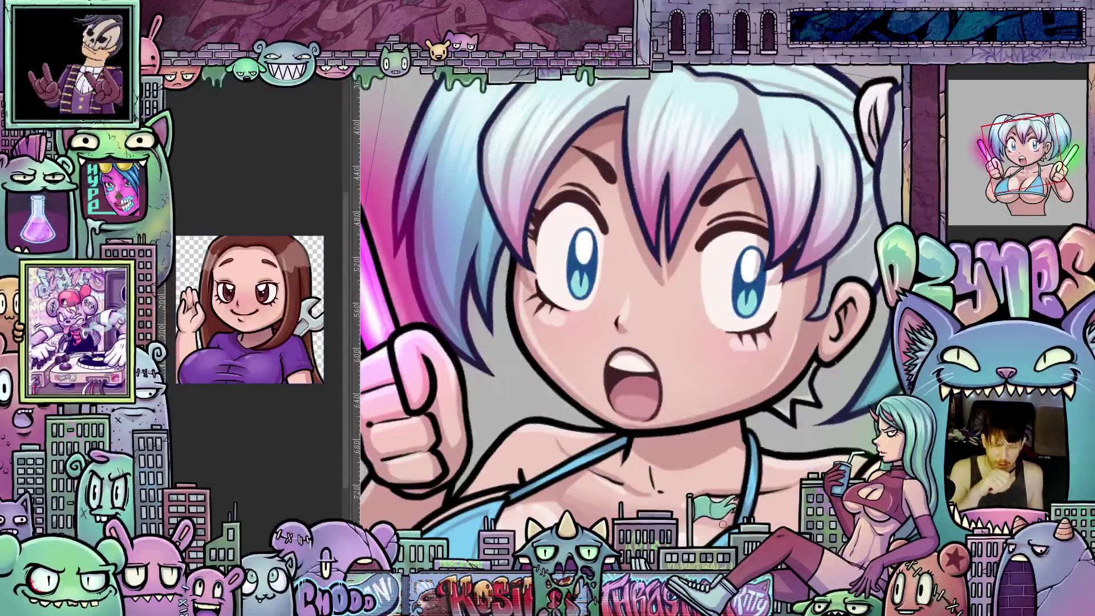
{"action": "left_click_drag", "start_coordinate": [633, 307], "coordinate": [565, 385]}
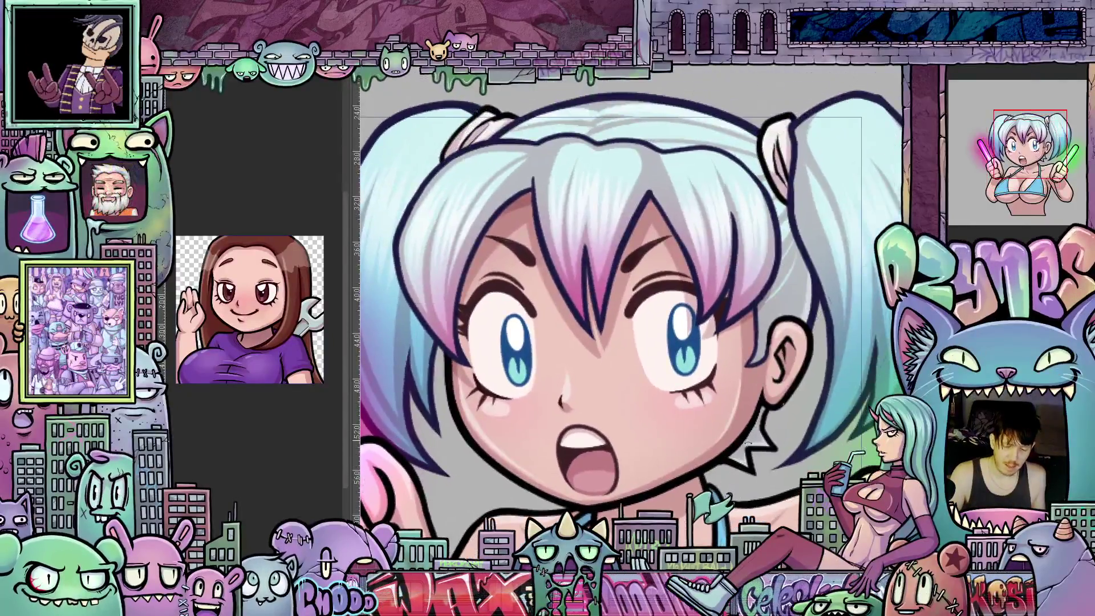
{"action": "left_click_drag", "start_coordinate": [770, 385], "coordinate": [718, 282]}
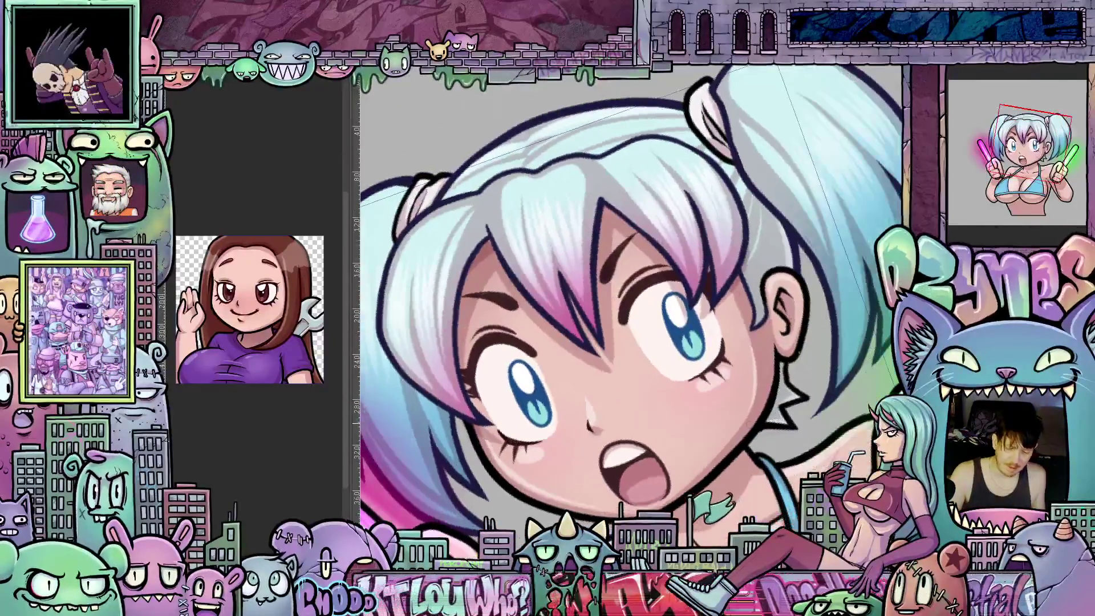
{"action": "left_click_drag", "start_coordinate": [764, 392], "coordinate": [686, 357]}
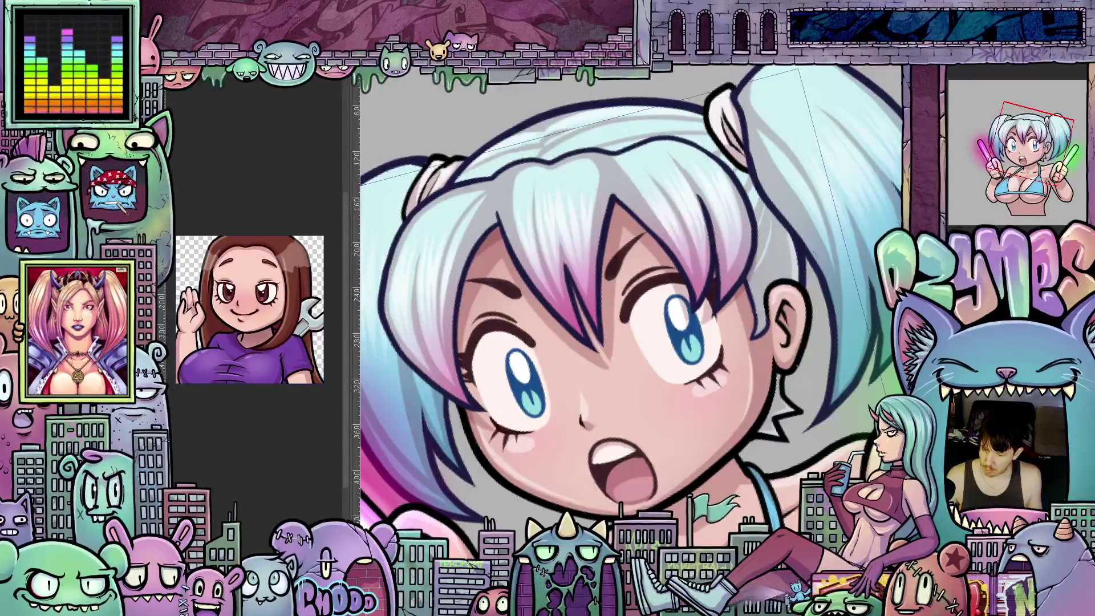
Step: Choose a new blending mode for the current layer, then tilt the canvas and return it upright
{"action": "left_click", "coordinate": [984, 79]}
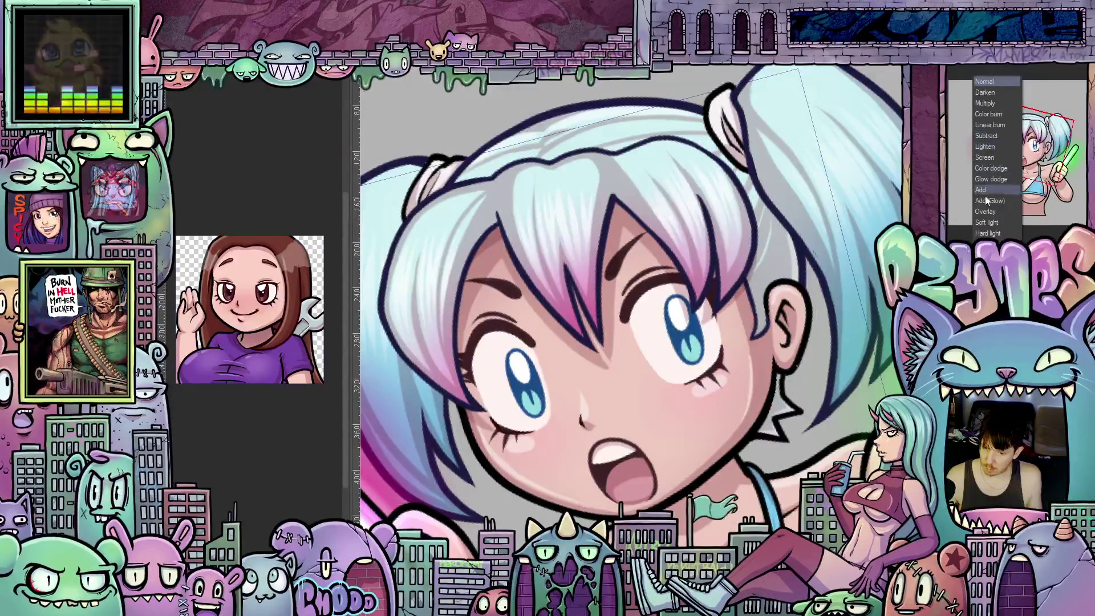
{"action": "left_click", "coordinate": [987, 104]}
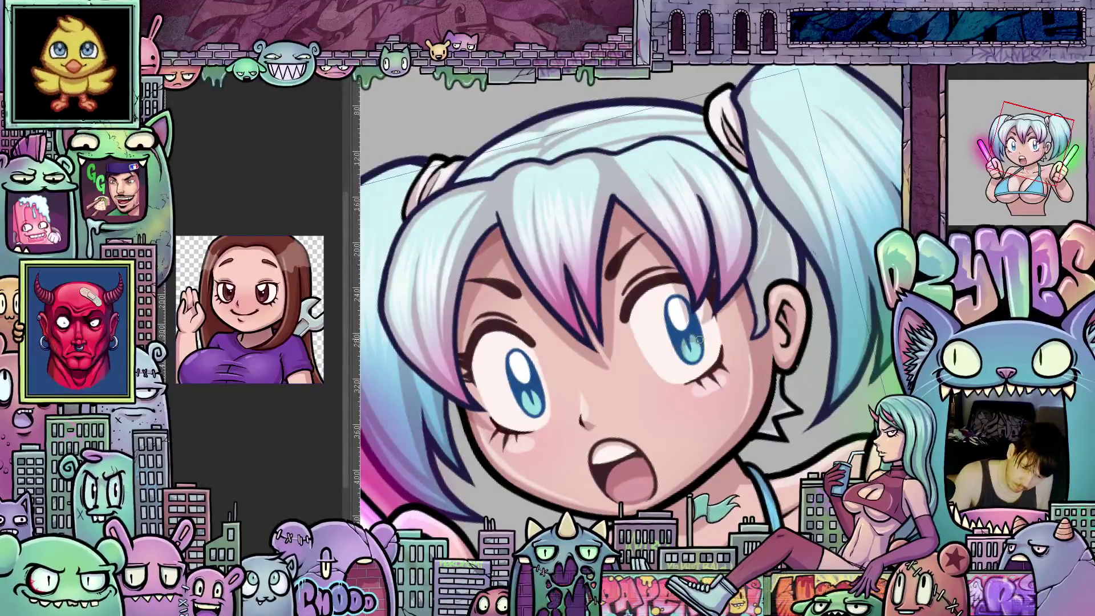
{"action": "key", "text": "-"}
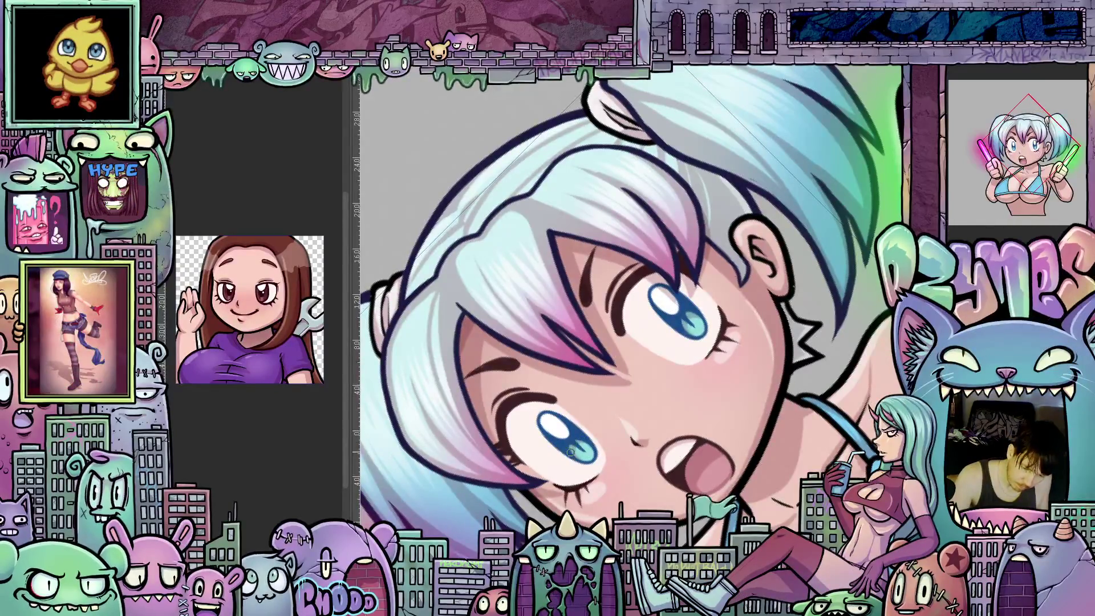
{"action": "key", "text": "Home"}
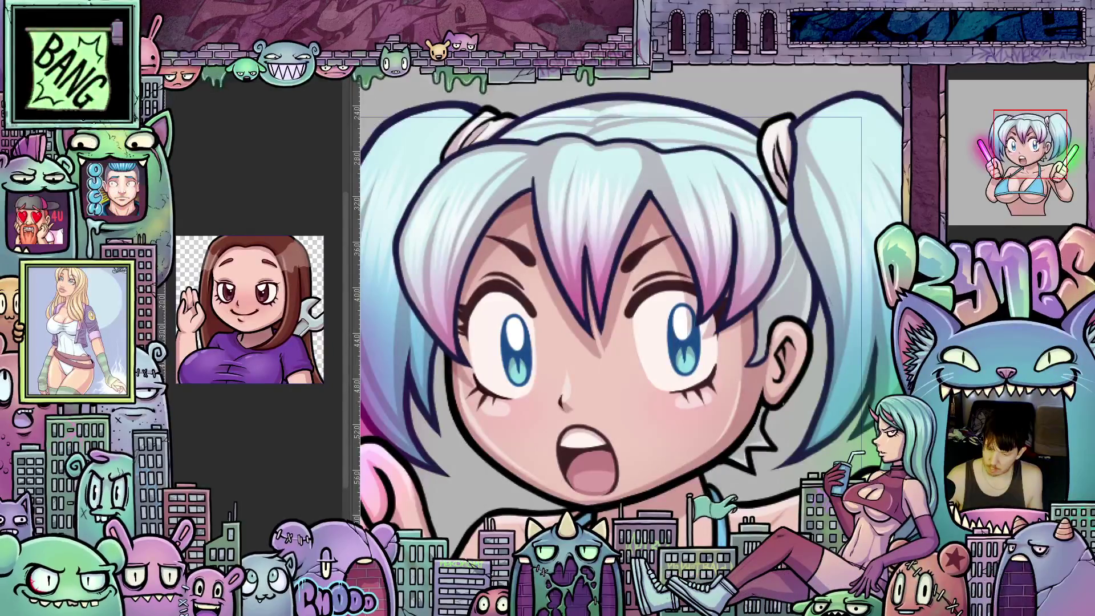
{"action": "scroll", "coordinate": [706, 316], "scroll_direction": "up", "scroll_amount": 2}
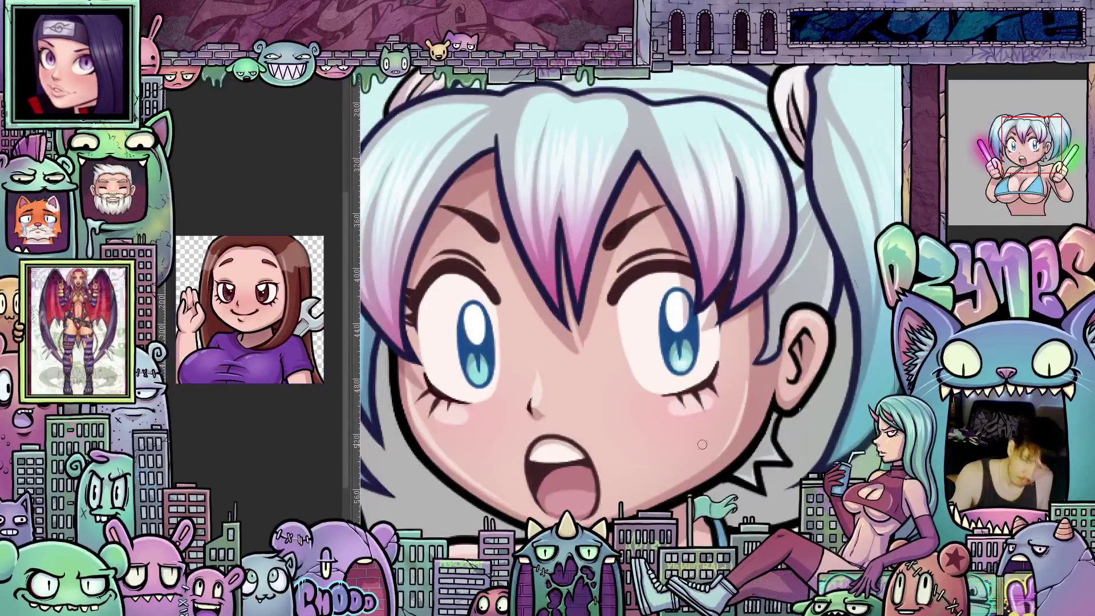
{"action": "left_click_drag", "start_coordinate": [701, 444], "coordinate": [769, 459]}
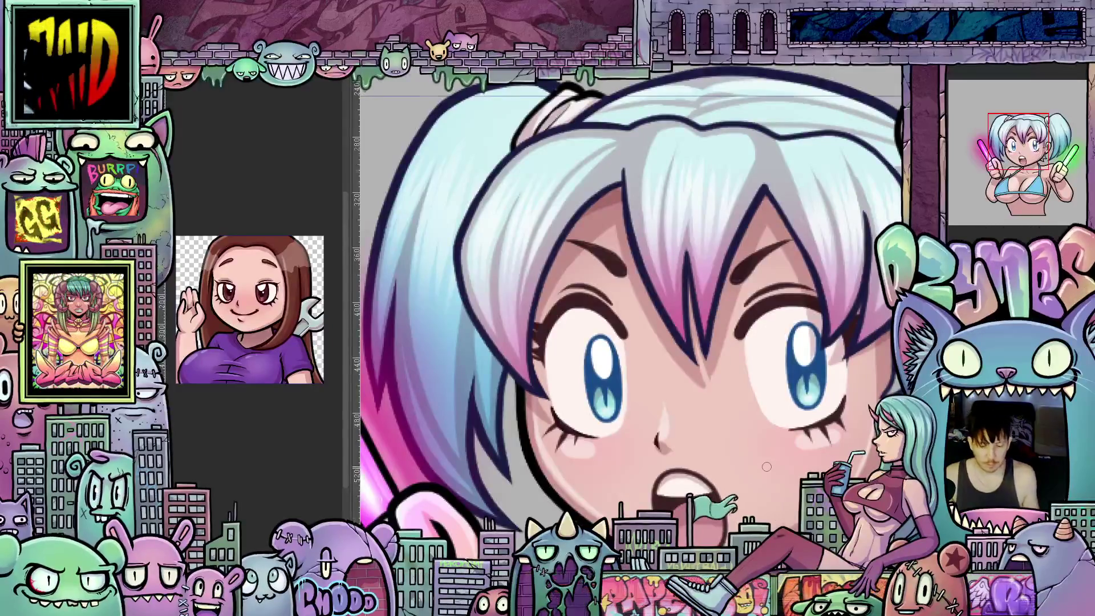
{"action": "scroll", "coordinate": [767, 466], "scroll_direction": "down", "scroll_amount": 1}
{"action": "scroll", "coordinate": [766, 466], "scroll_direction": "down", "scroll_amount": 1}
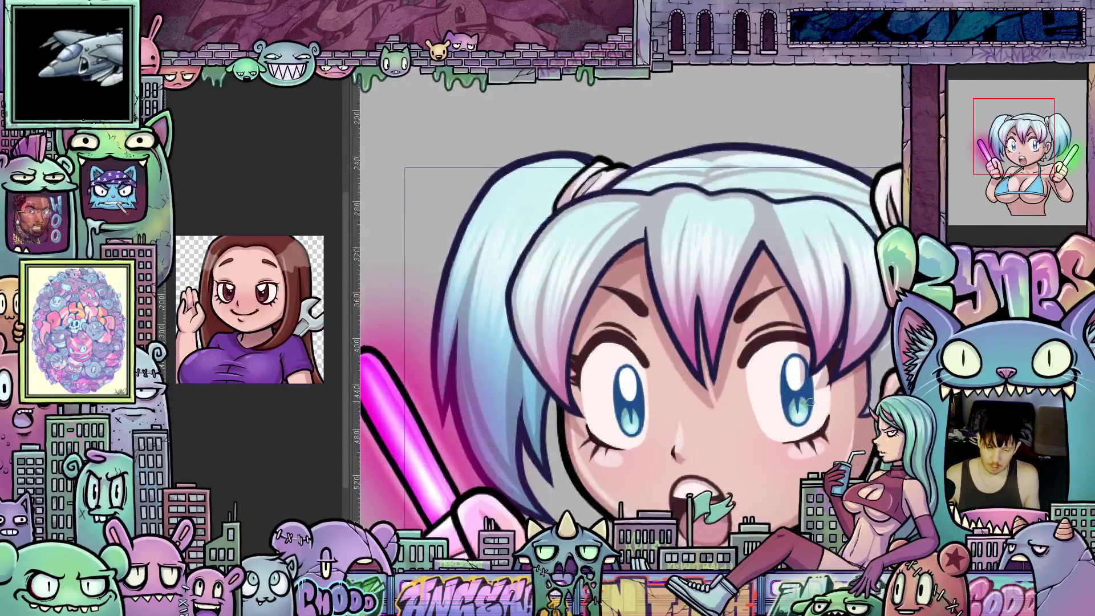
{"action": "scroll", "coordinate": [806, 452], "scroll_direction": "up", "scroll_amount": 3}
{"action": "key", "text": "minus"}
{"action": "key", "text": "minus"}
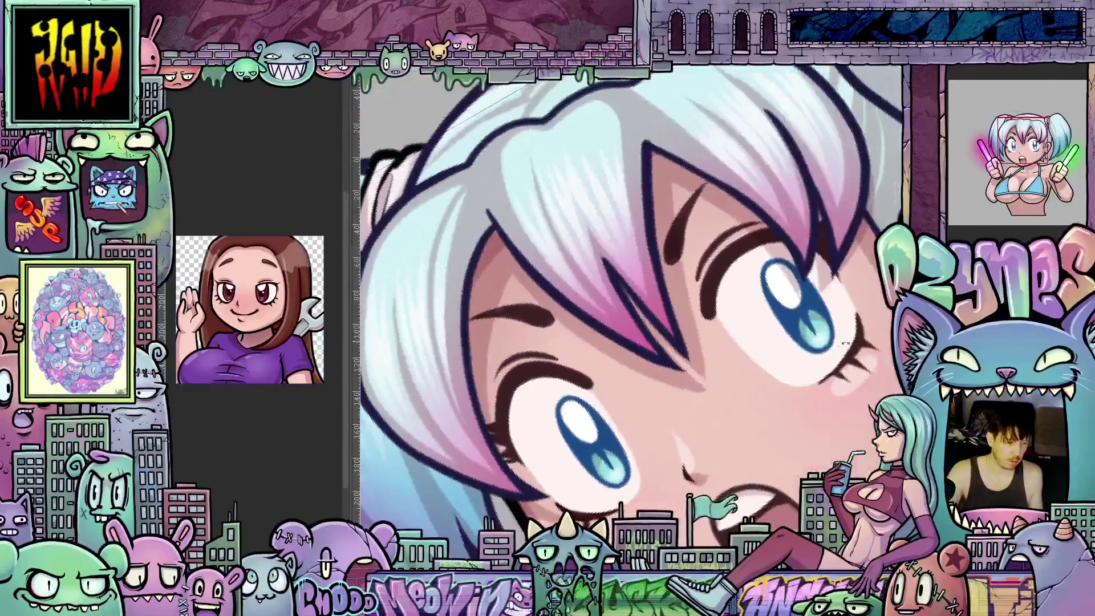
{"action": "key", "text": "minus"}
{"action": "key", "text": "minus"}
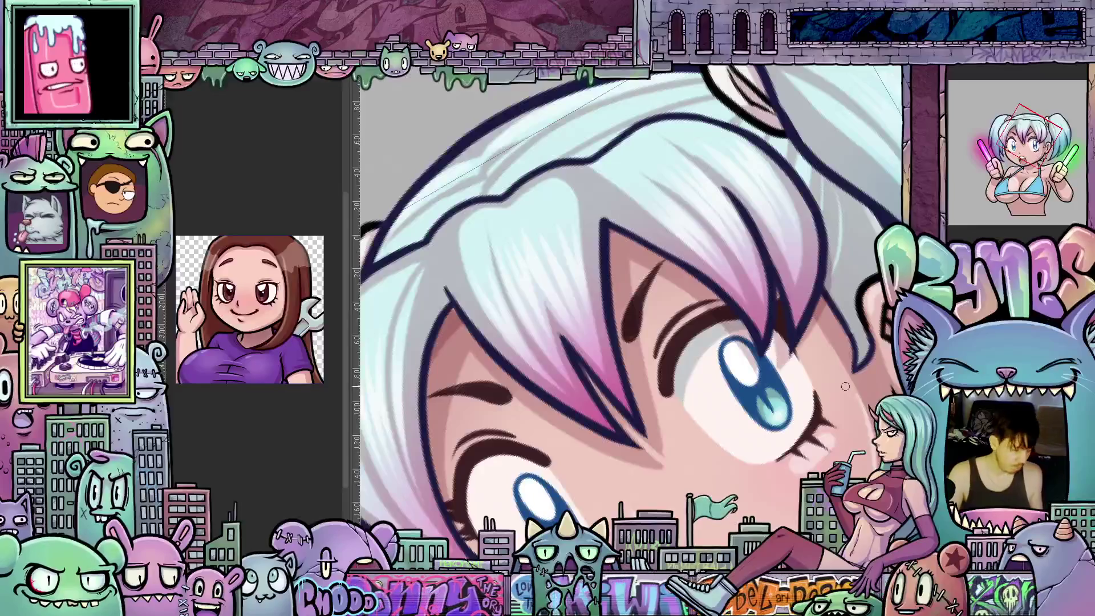
{"action": "scroll", "coordinate": [844, 387], "scroll_direction": "down", "scroll_amount": 2}
{"action": "scroll", "coordinate": [770, 343], "scroll_direction": "up", "scroll_amount": 2}
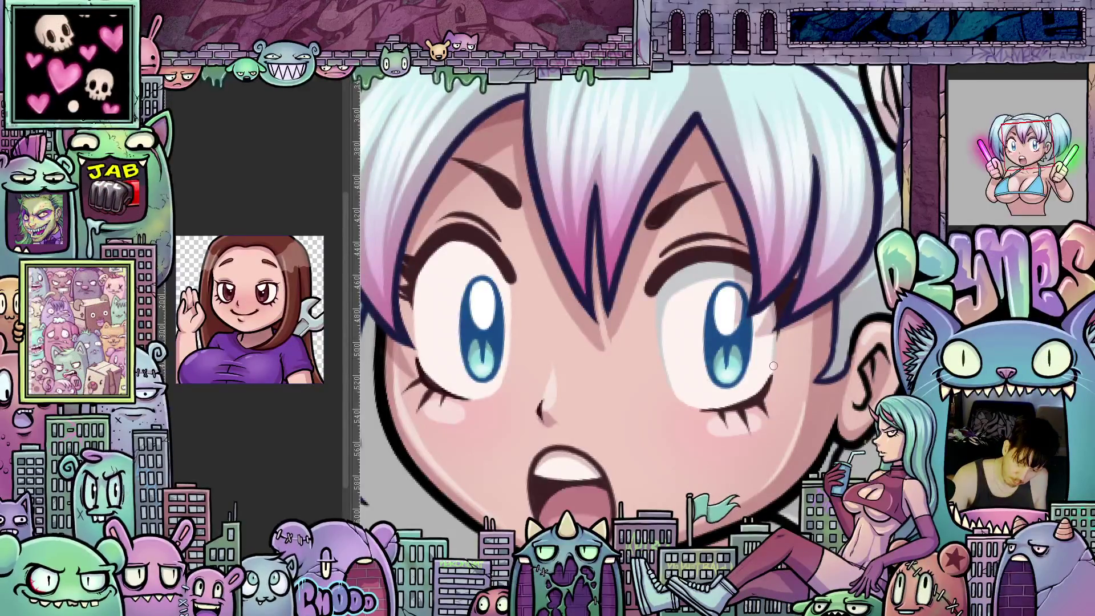
{"action": "mouse_move", "coordinate": [756, 275]}
{"action": "left_mouse_down"}
{"action": "mouse_move", "coordinate": [686, 459]}
{"action": "mouse_move", "coordinate": [629, 371]}
{"action": "left_mouse_up"}
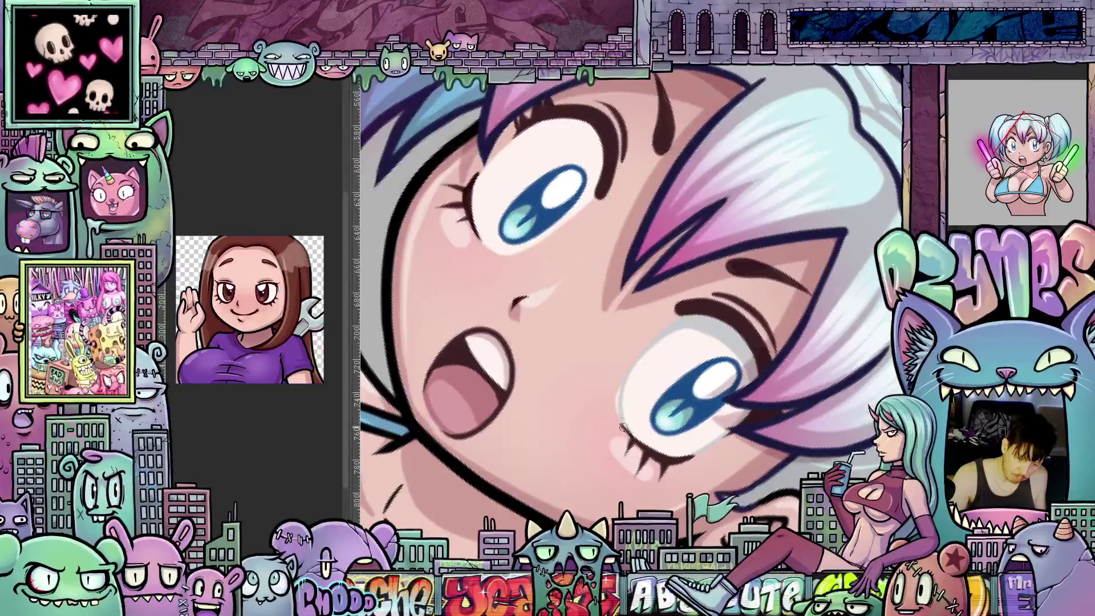
{"action": "left_click_drag", "start_coordinate": [620, 387], "coordinate": [578, 354]}
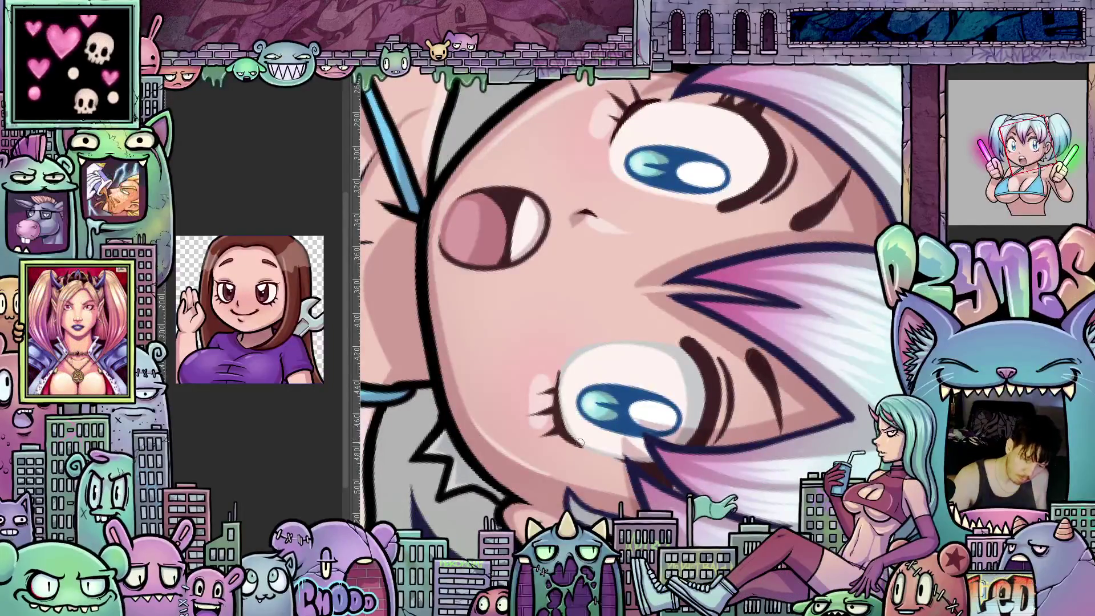
{"action": "left_click_drag", "start_coordinate": [580, 443], "coordinate": [795, 341]}
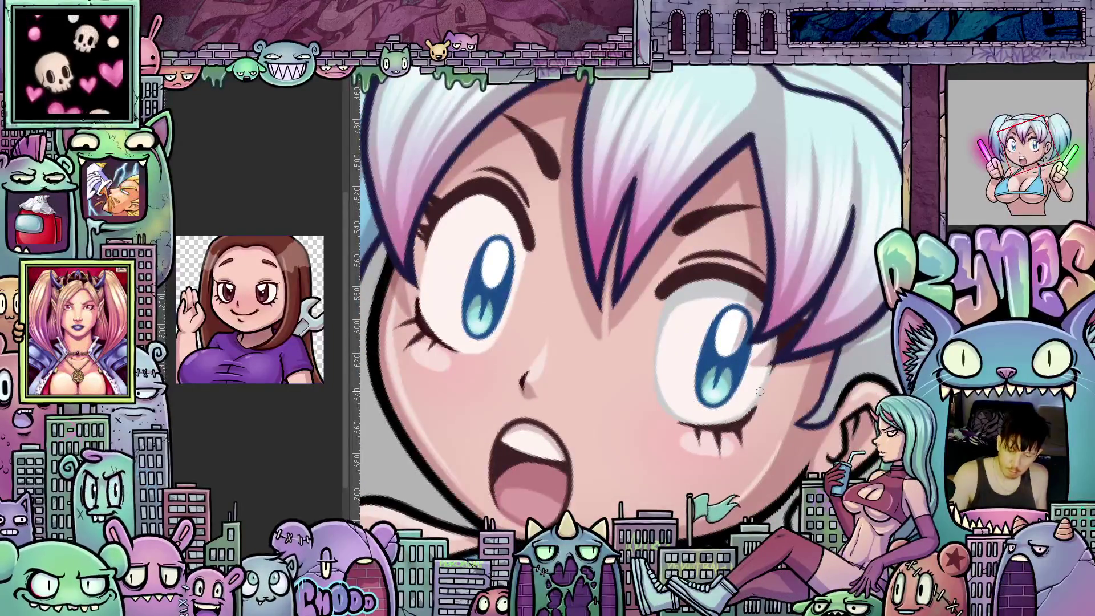
{"action": "mouse_move", "coordinate": [770, 374]}
{"action": "left_mouse_down"}
{"action": "mouse_move", "coordinate": [864, 317]}
{"action": "mouse_move", "coordinate": [633, 257]}
{"action": "left_mouse_up"}
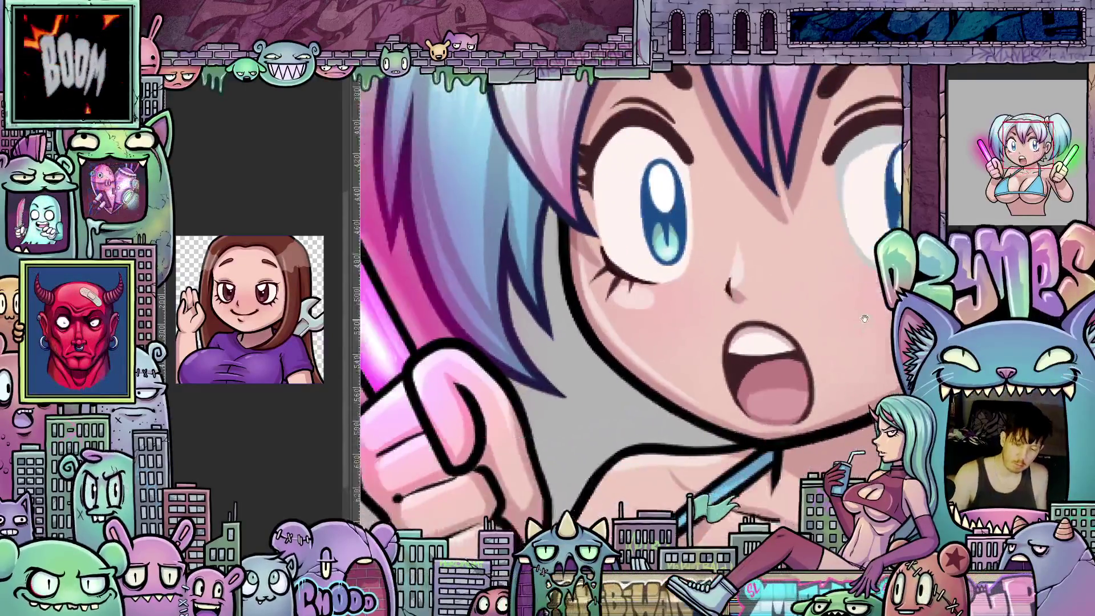
{"action": "mouse_move", "coordinate": [704, 216]}
{"action": "left_mouse_down"}
{"action": "mouse_move", "coordinate": [817, 335]}
{"action": "mouse_move", "coordinate": [774, 437]}
{"action": "mouse_move", "coordinate": [674, 364]}
{"action": "mouse_move", "coordinate": [628, 356]}
{"action": "left_mouse_up"}
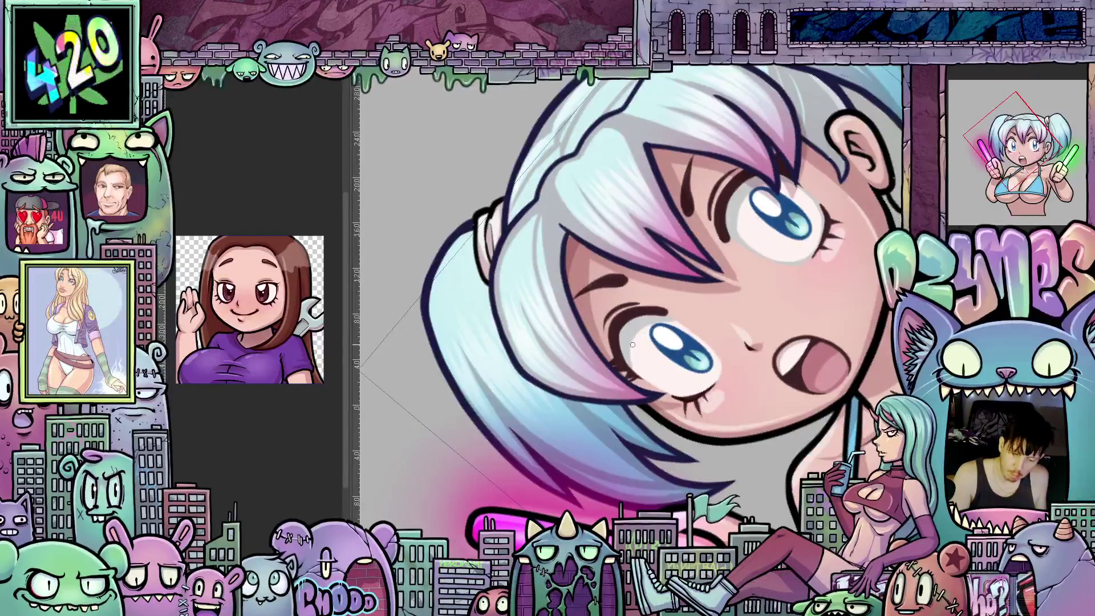
{"action": "mouse_move", "coordinate": [647, 330]}
{"action": "left_mouse_down"}
{"action": "mouse_move", "coordinate": [670, 429]}
{"action": "mouse_move", "coordinate": [618, 337]}
{"action": "left_mouse_up"}
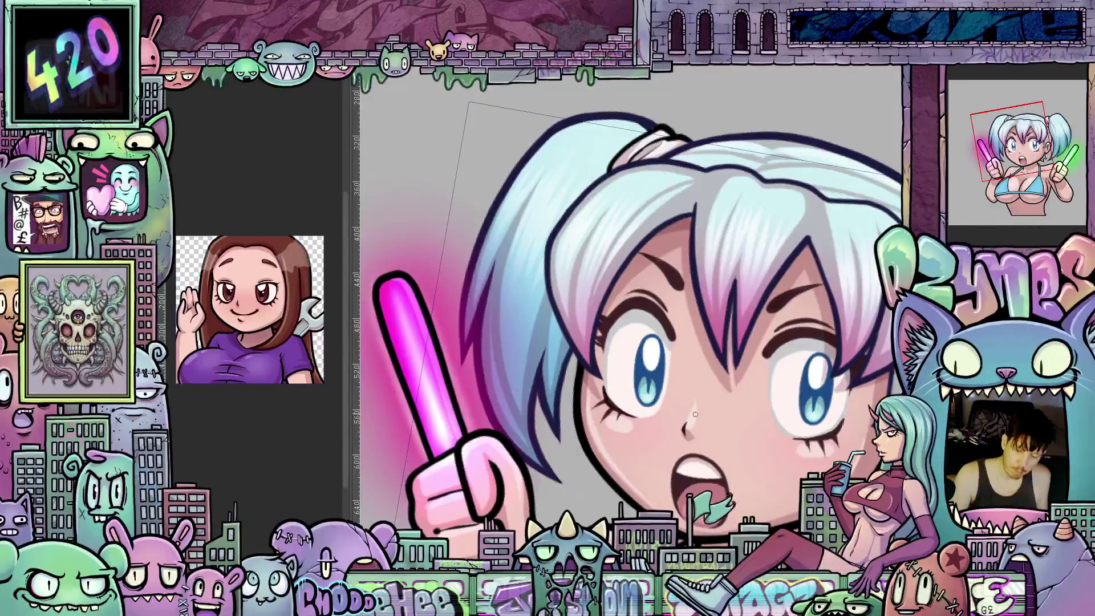
{"action": "left_click_drag", "start_coordinate": [615, 329], "coordinate": [694, 366]}
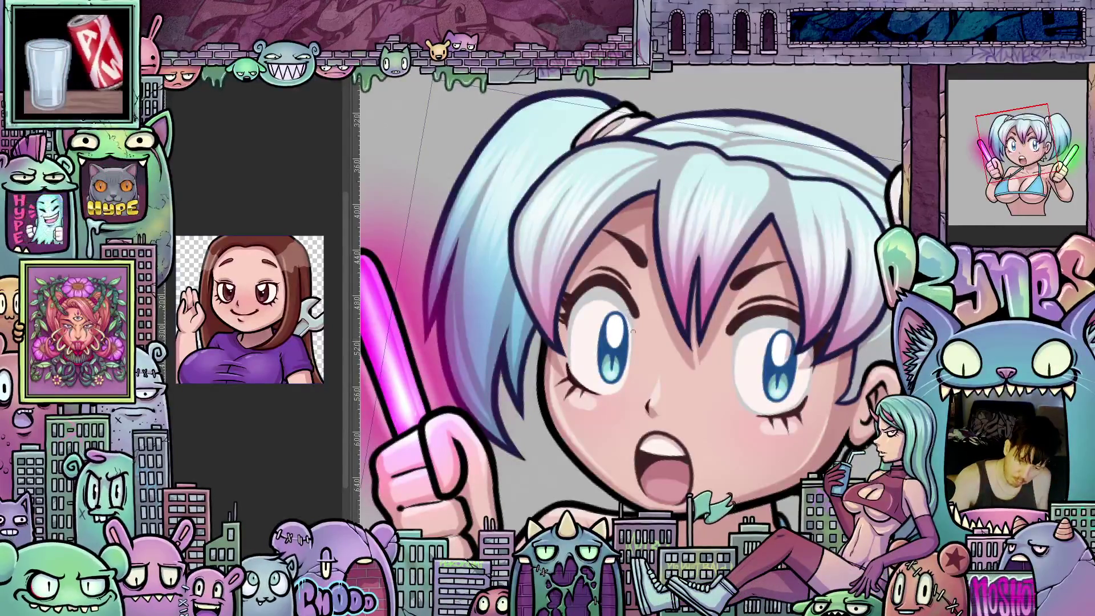
{"action": "left_click_drag", "start_coordinate": [667, 329], "coordinate": [664, 459]}
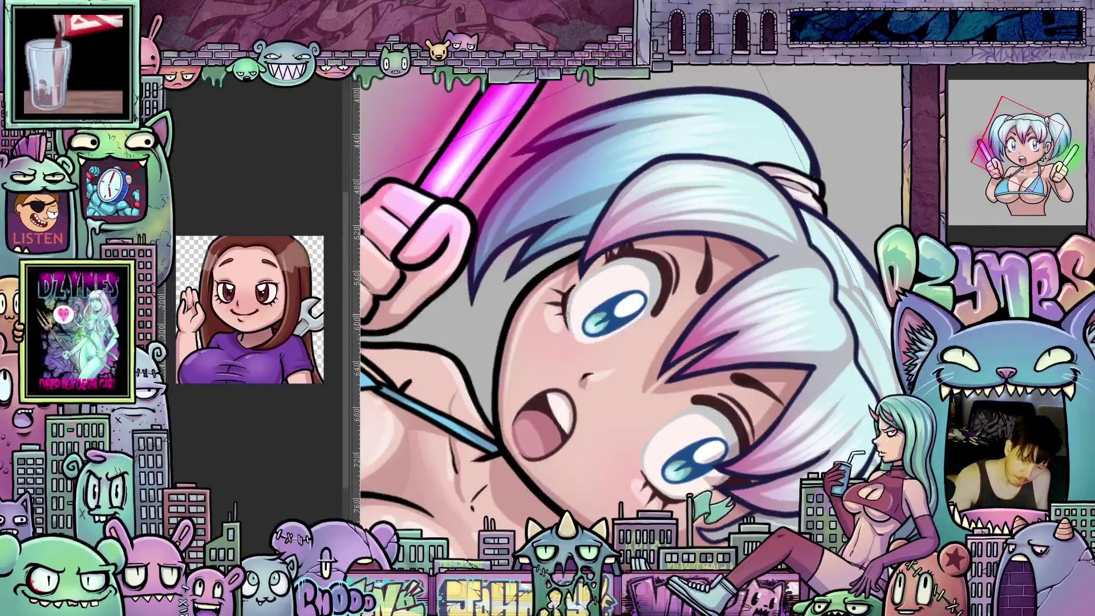
{"action": "left_click_drag", "start_coordinate": [568, 315], "coordinate": [640, 406]}
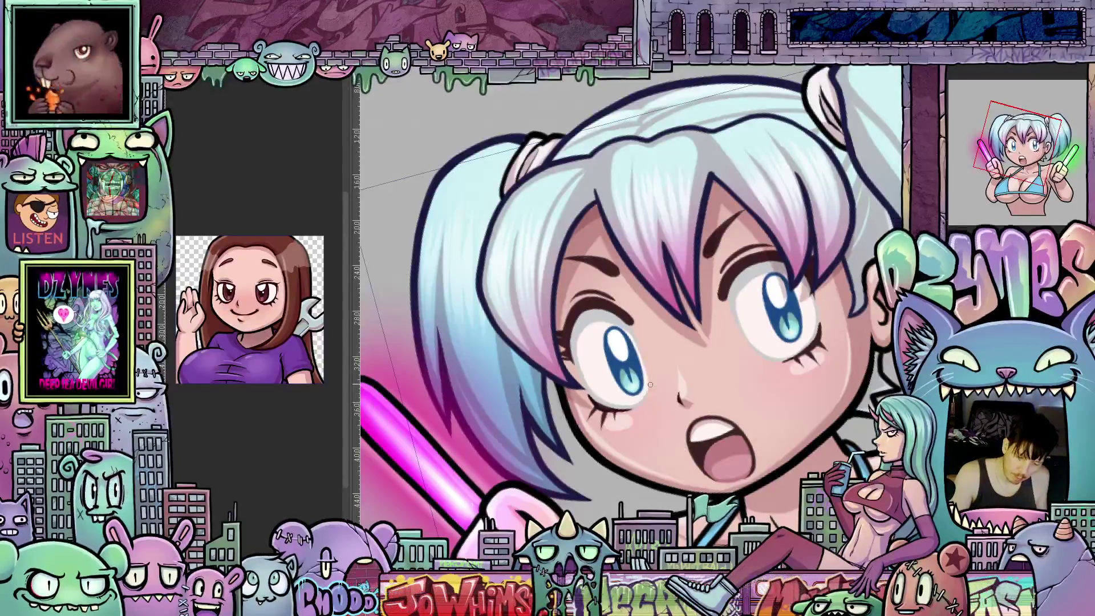
{"action": "left_click_drag", "start_coordinate": [650, 385], "coordinate": [619, 381]}
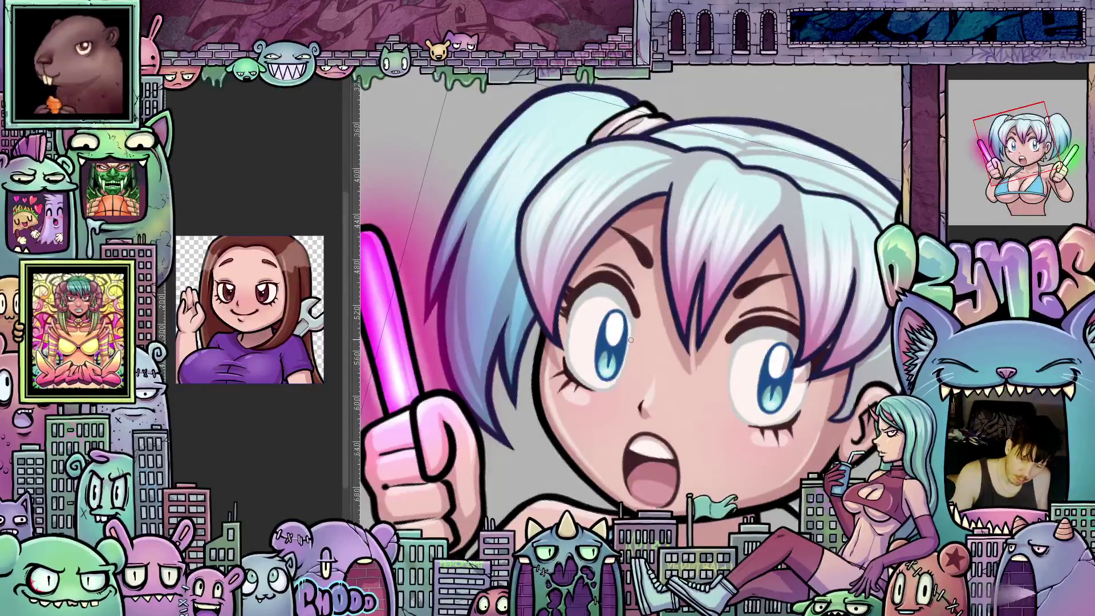
{"action": "left_click_drag", "start_coordinate": [629, 314], "coordinate": [612, 318]}
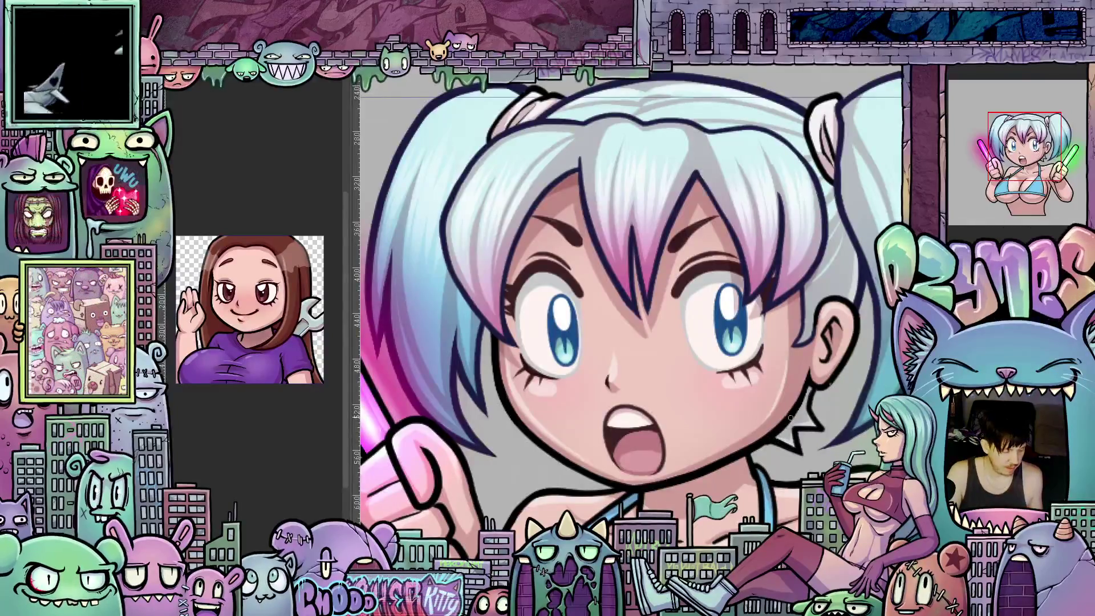
{"action": "scroll", "coordinate": [632, 317], "scroll_direction": "up", "scroll_amount": 1}
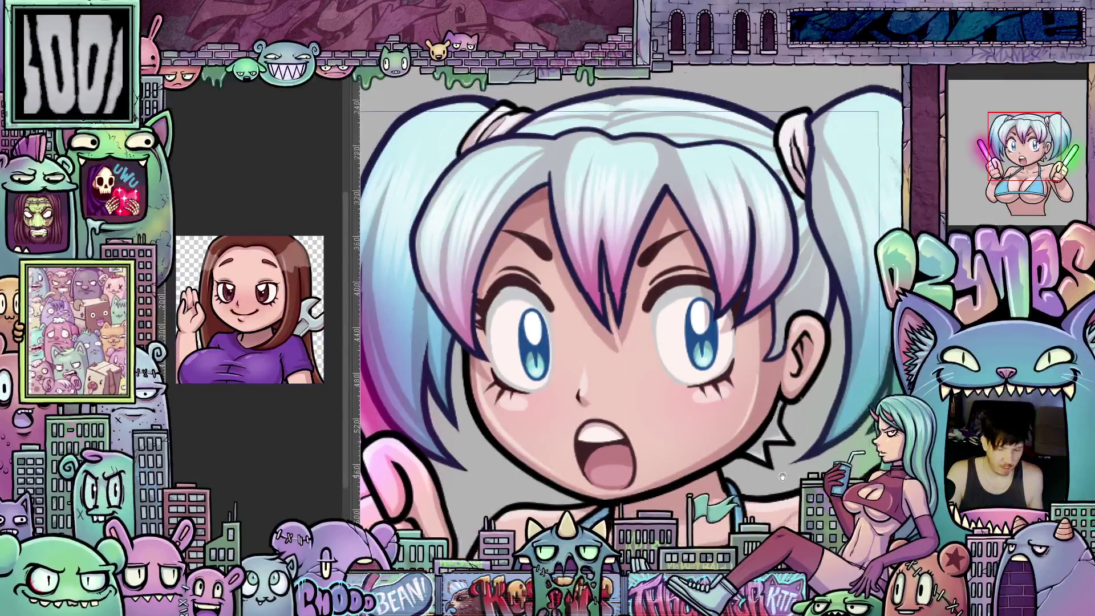
{"action": "scroll", "coordinate": [633, 316], "scroll_direction": "up", "scroll_amount": 2}
{"action": "scroll", "coordinate": [633, 317], "scroll_direction": "up", "scroll_amount": 1}
{"action": "scroll", "coordinate": [633, 317], "scroll_direction": "up", "scroll_amount": 2}
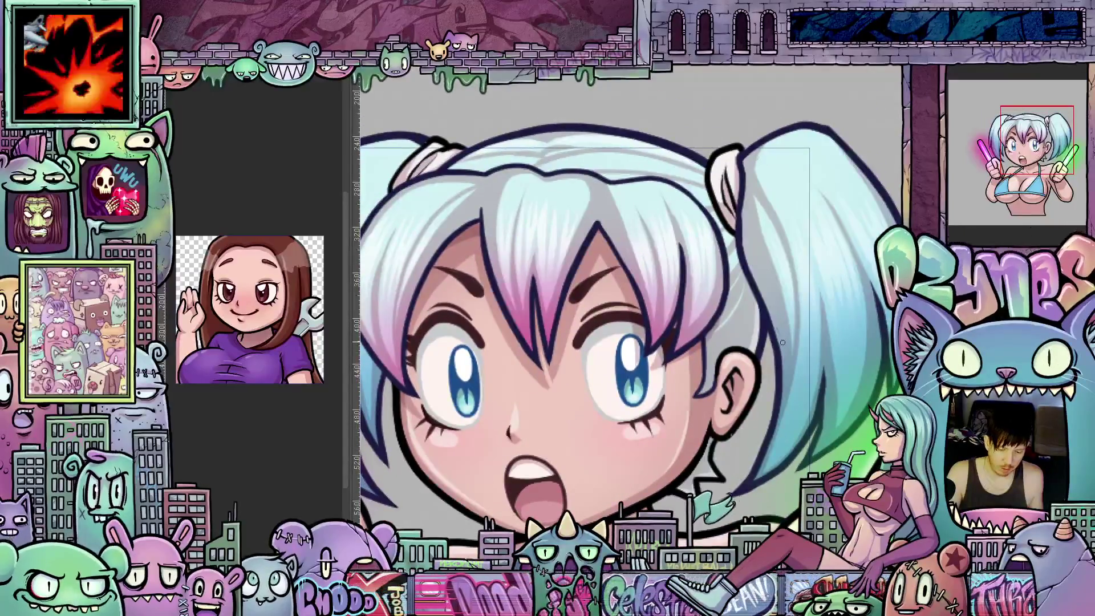